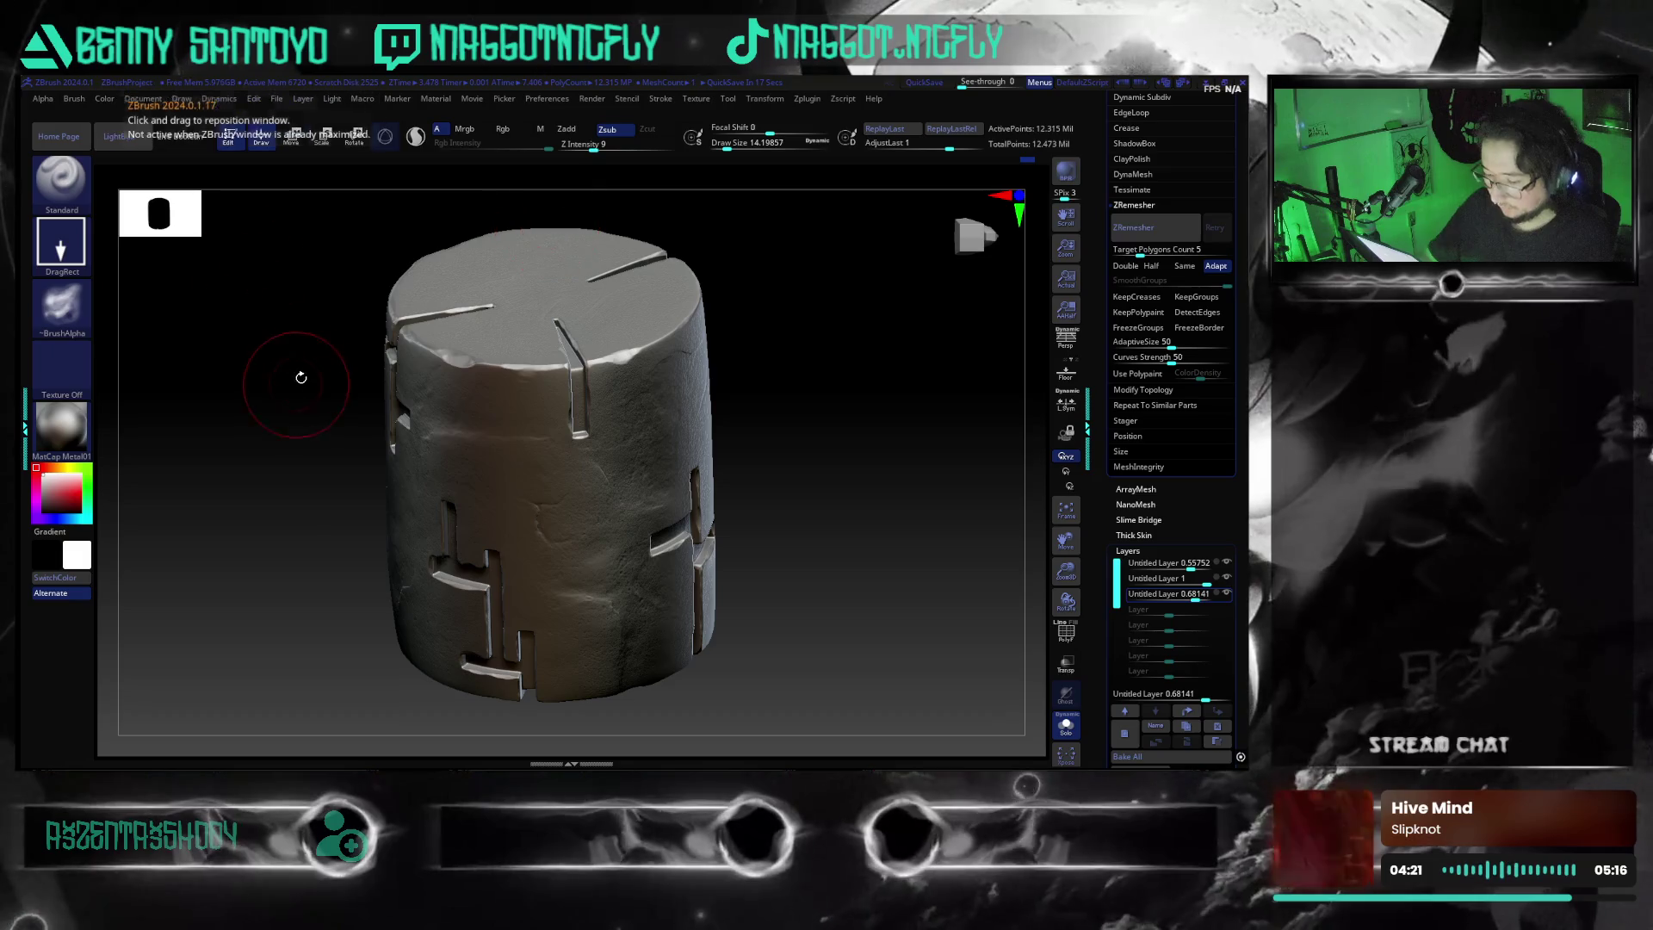
# Turn the cylinder to a front view and choose Surface-01 from the full brush library
pyautogui.moveTo(817, 568)
pyautogui.mouseDown()
pyautogui.moveTo(837, 534)
pyautogui.moveTo(813, 523)
pyautogui.moveTo(817, 558)
pyautogui.moveTo(804, 499)
pyautogui.moveTo(795, 512)
pyautogui.moveTo(801, 533)
pyautogui.moveTo(855, 502)
pyautogui.moveTo(863, 470)
pyautogui.moveTo(864, 495)
pyautogui.mouseUp()
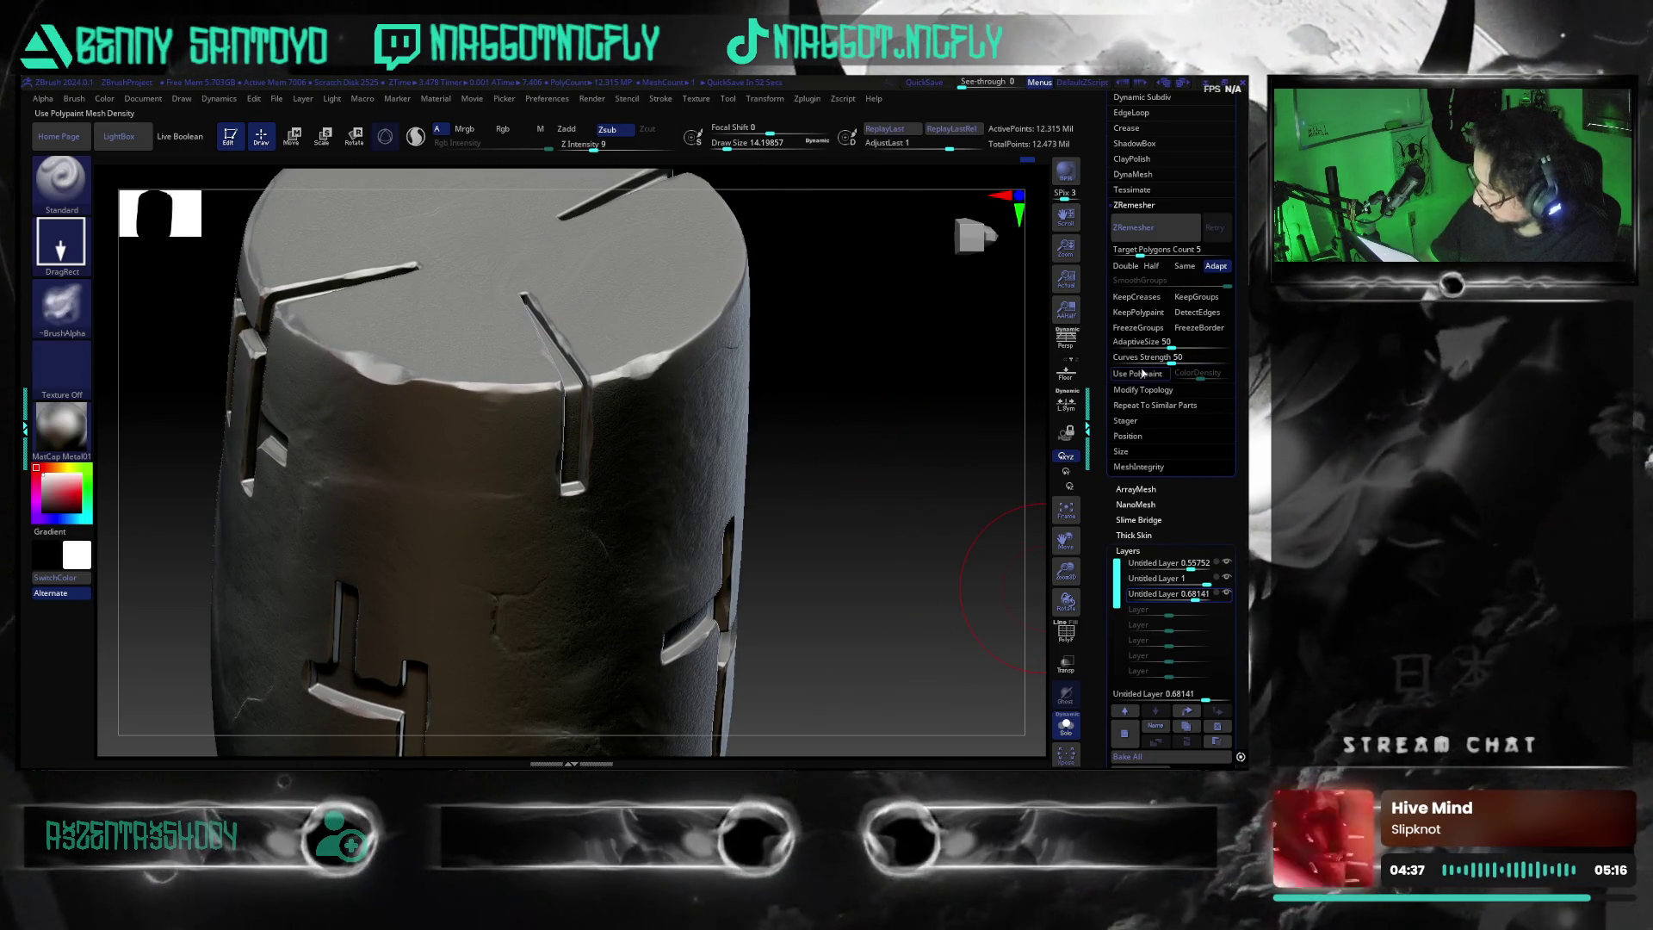
pyautogui.scroll(-8, 1171, 431)
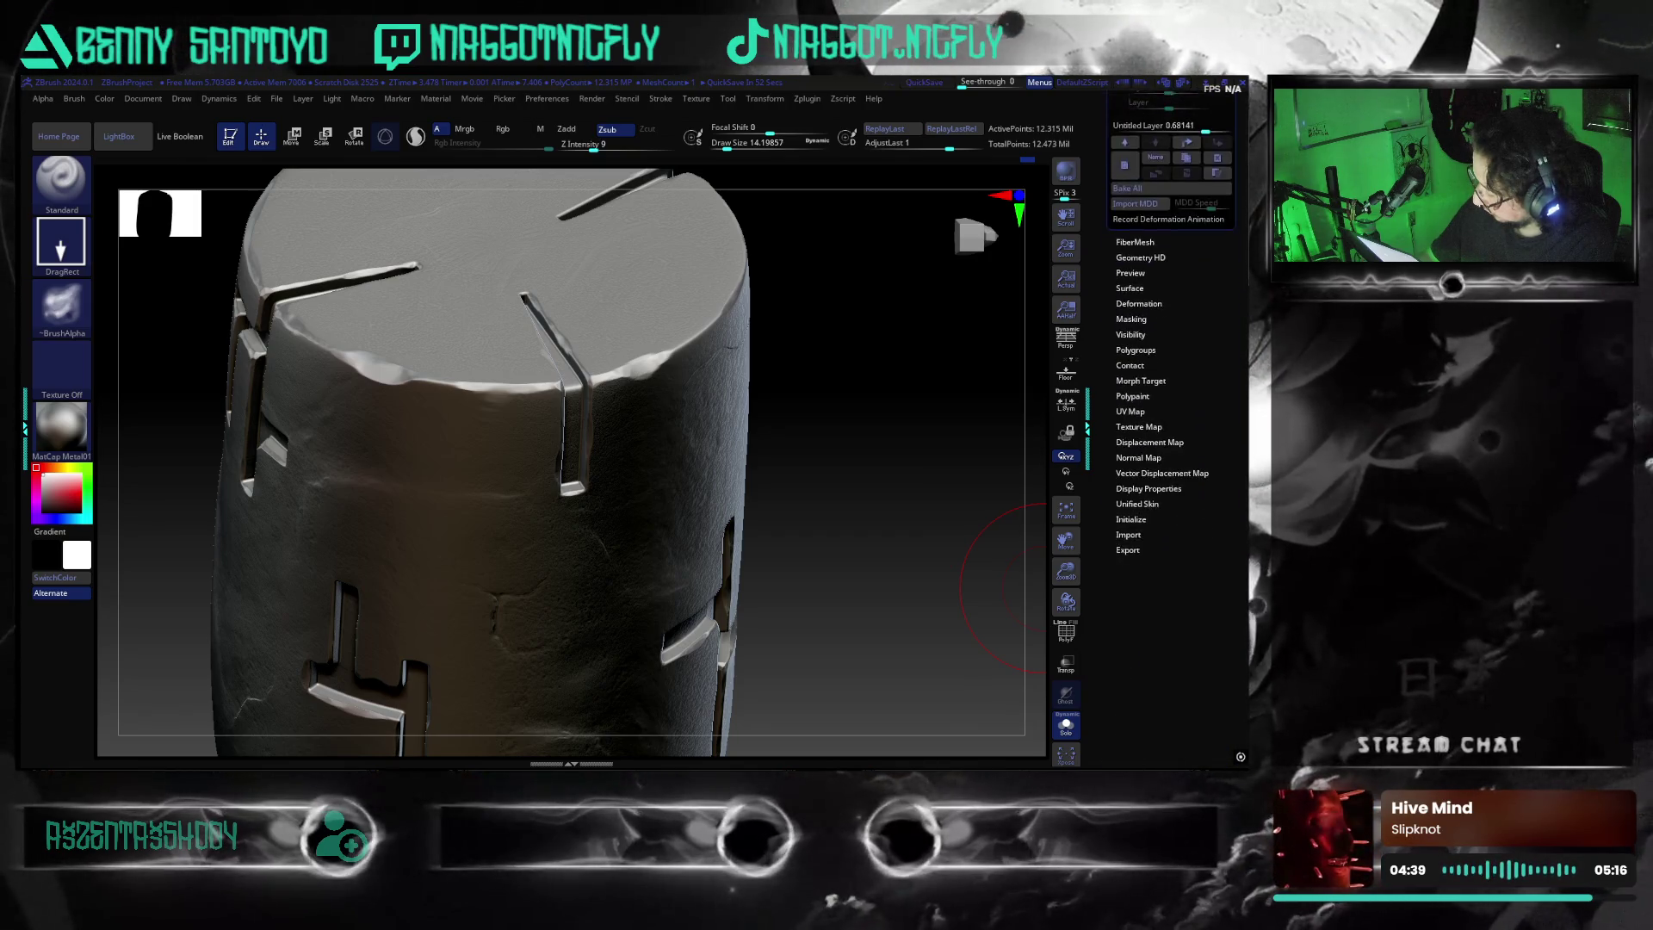
pyautogui.scroll(2, 1173, 307)
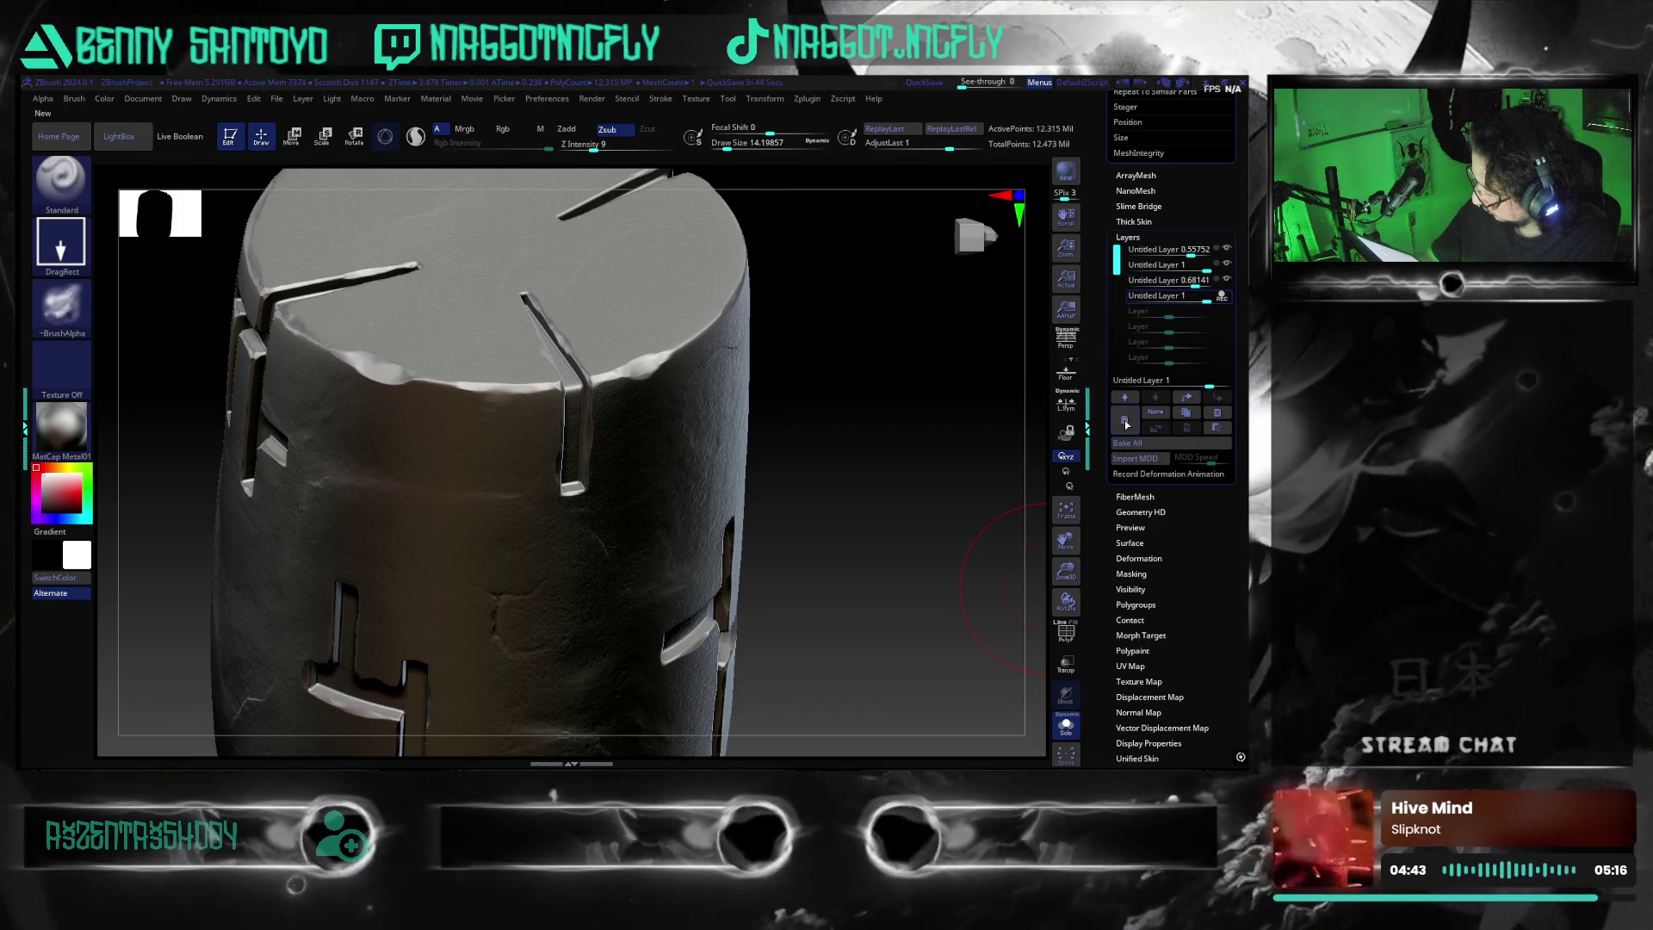
pyautogui.click(66, 198)
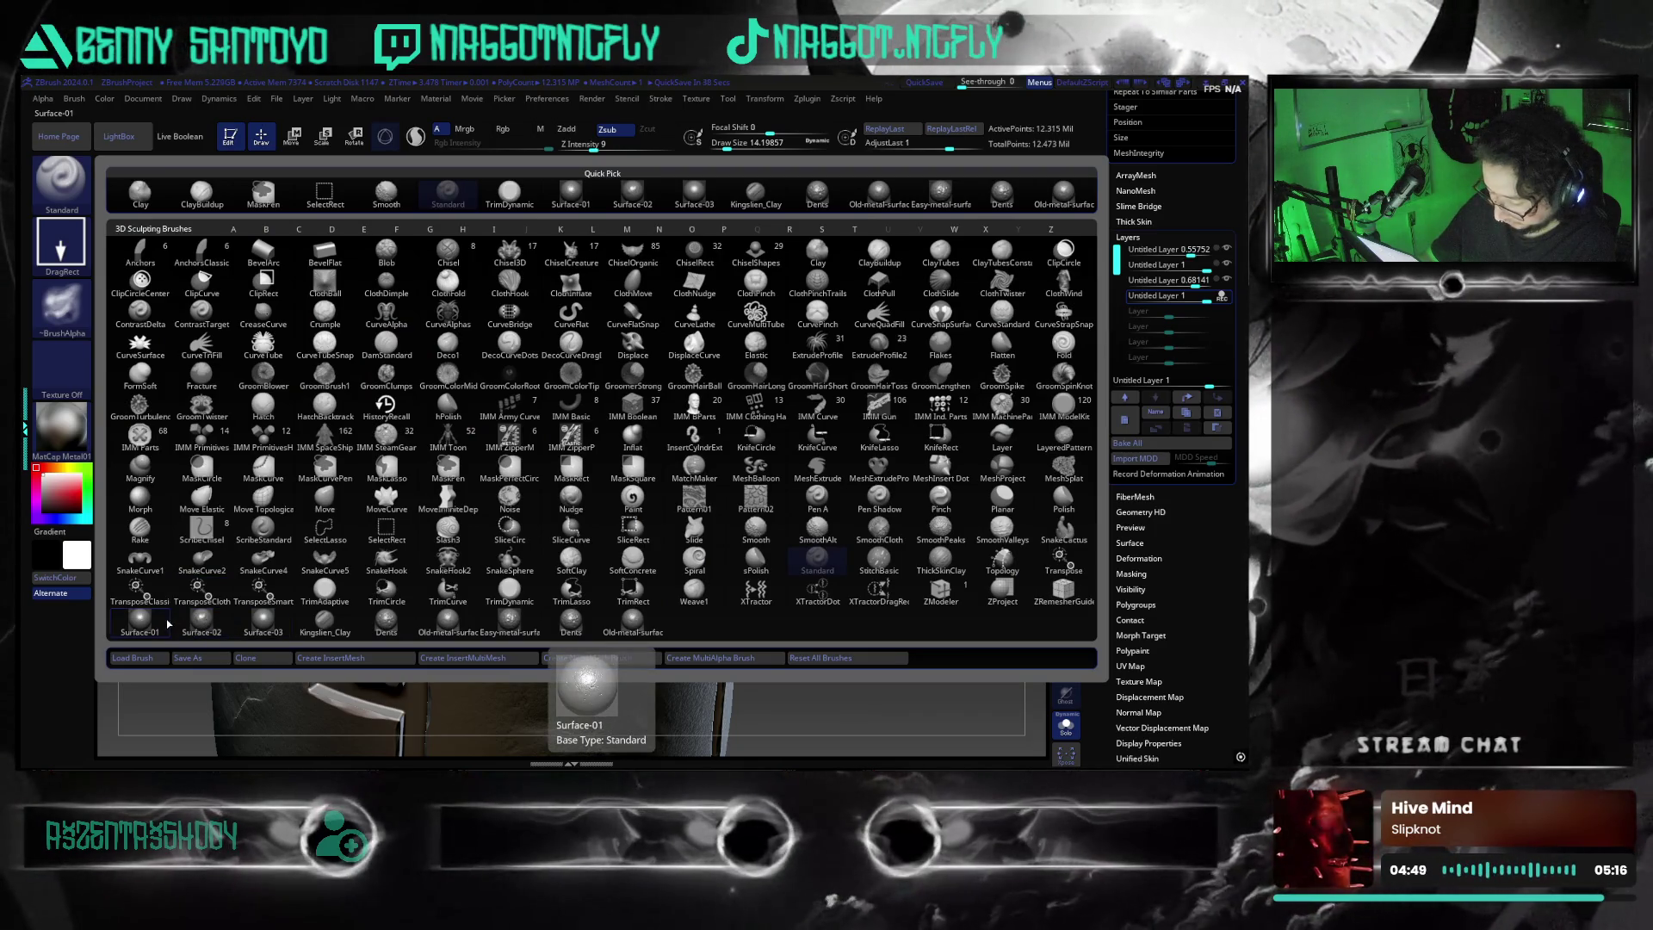
pyautogui.click(140, 620)
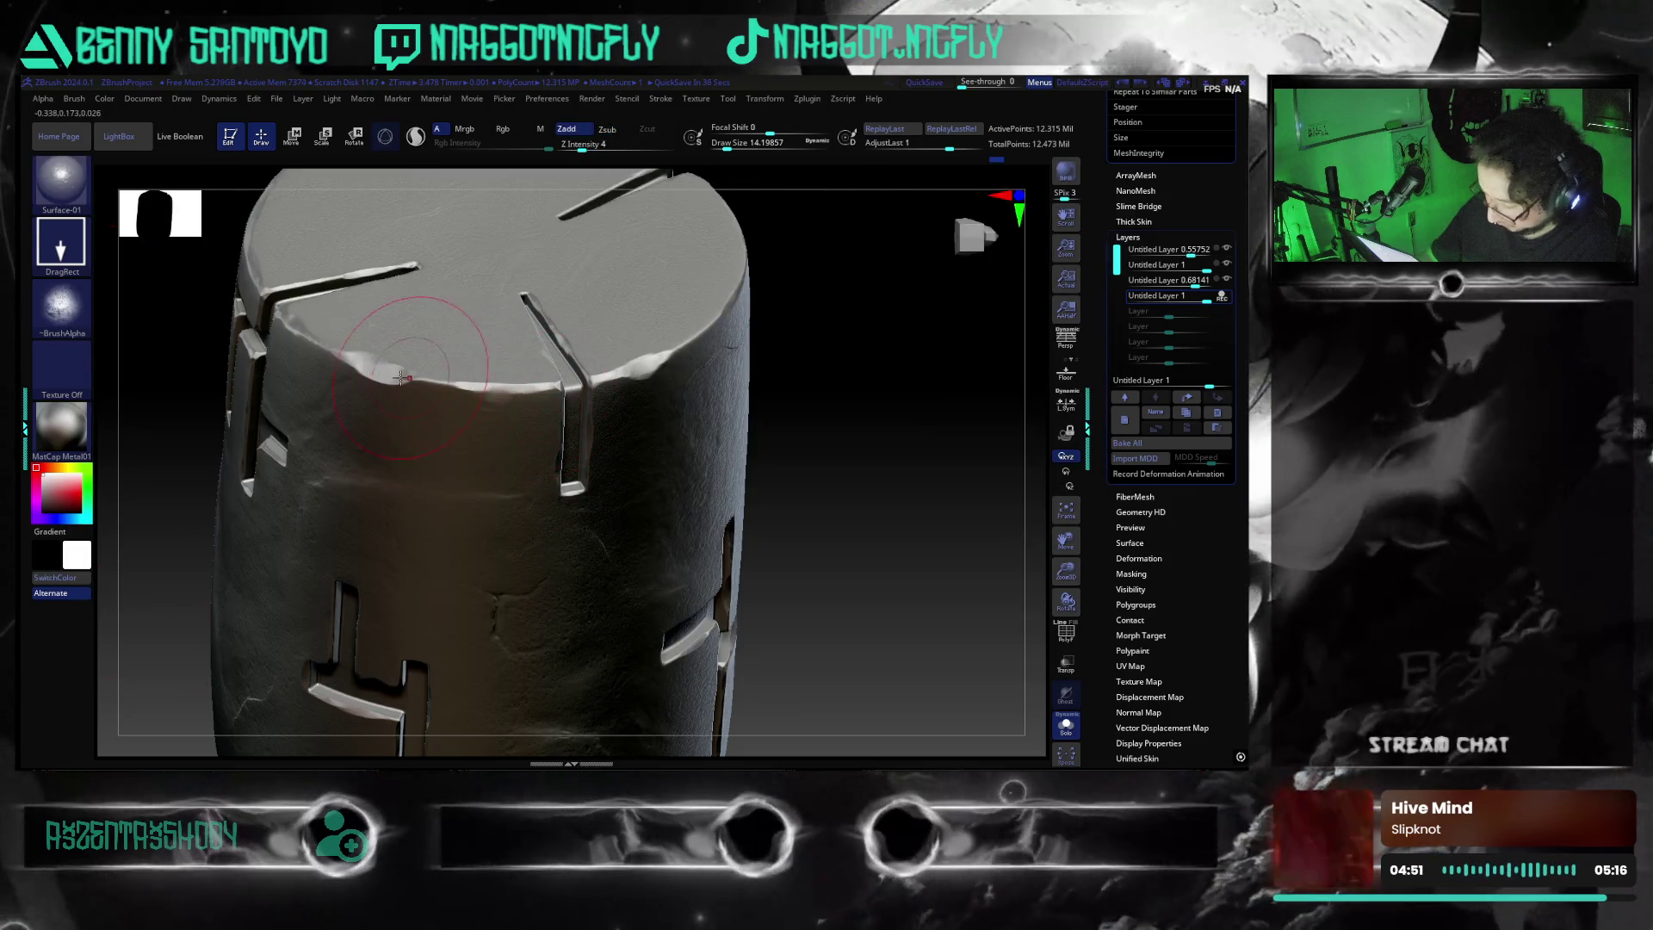
# Change the Surface-01 stroke from DragRect to Dots, then hold Ctrl for masking
pyautogui.moveTo(845, 370); pyautogui.dragTo(813, 534)
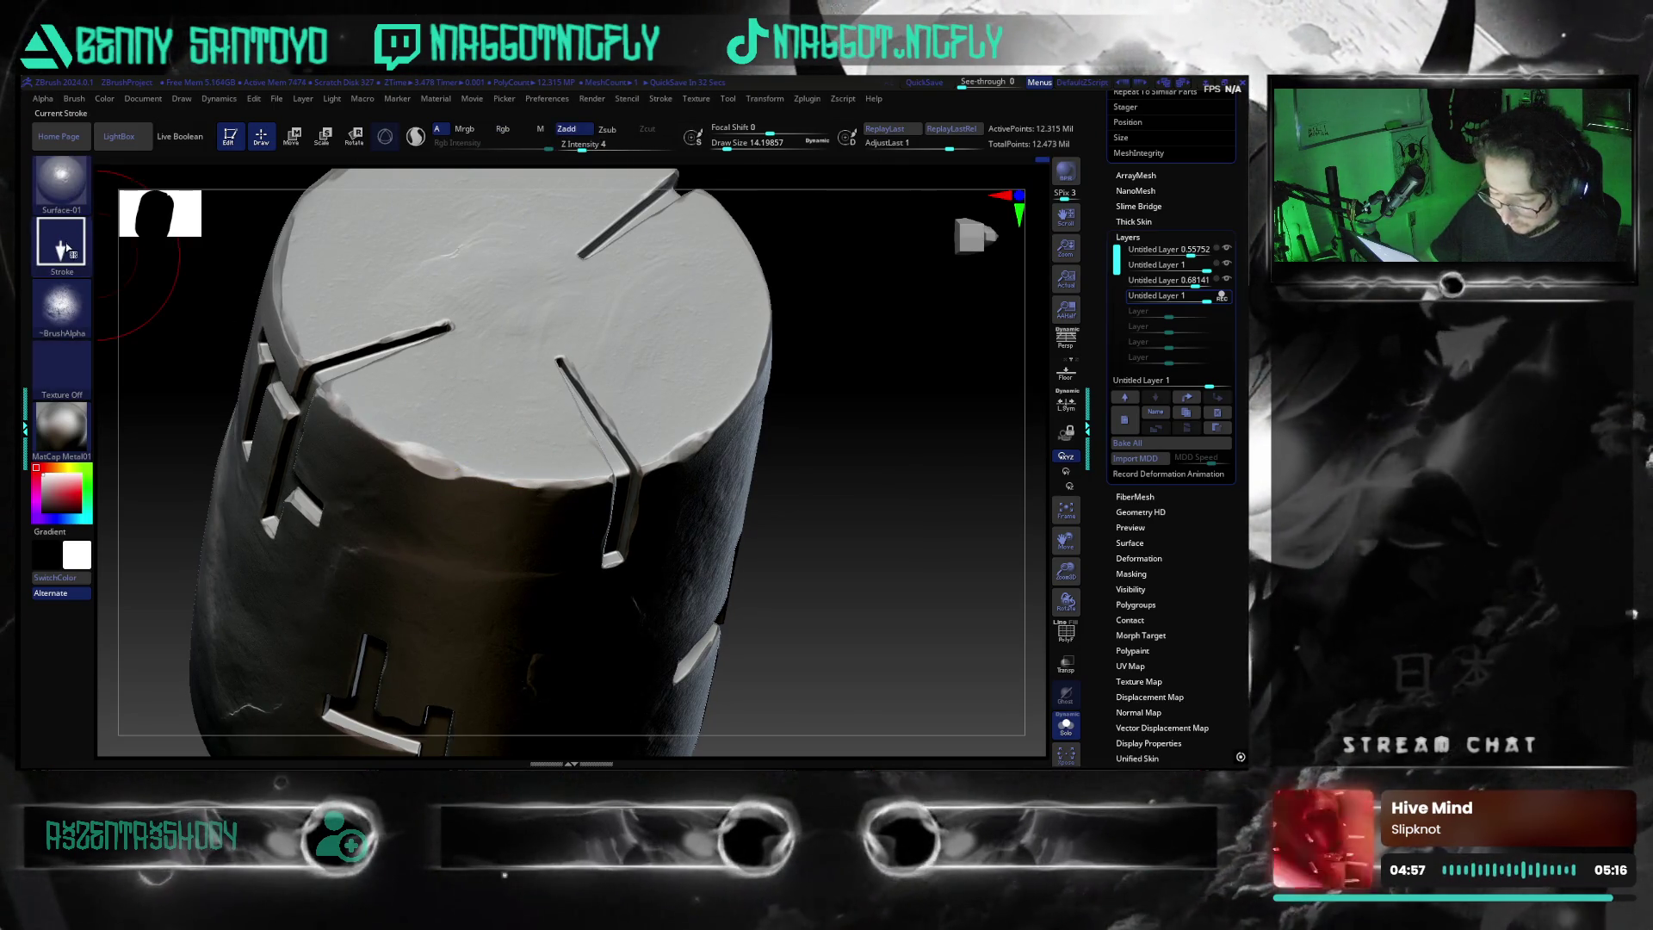
pyautogui.click(67, 249)
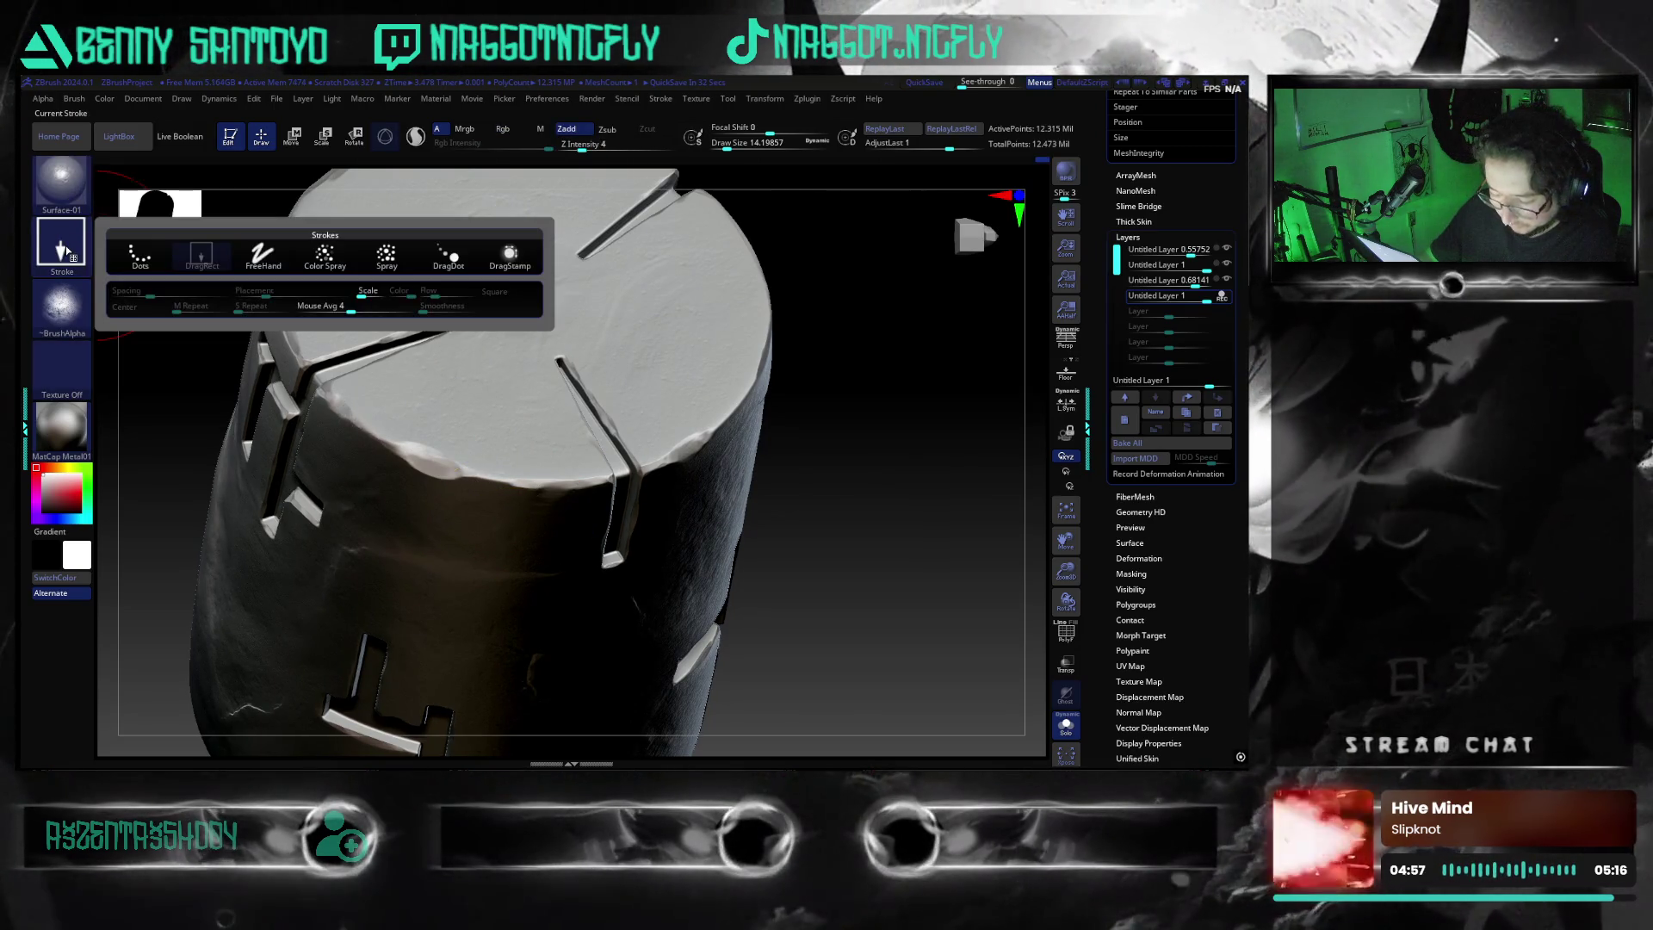
pyautogui.click(140, 258)
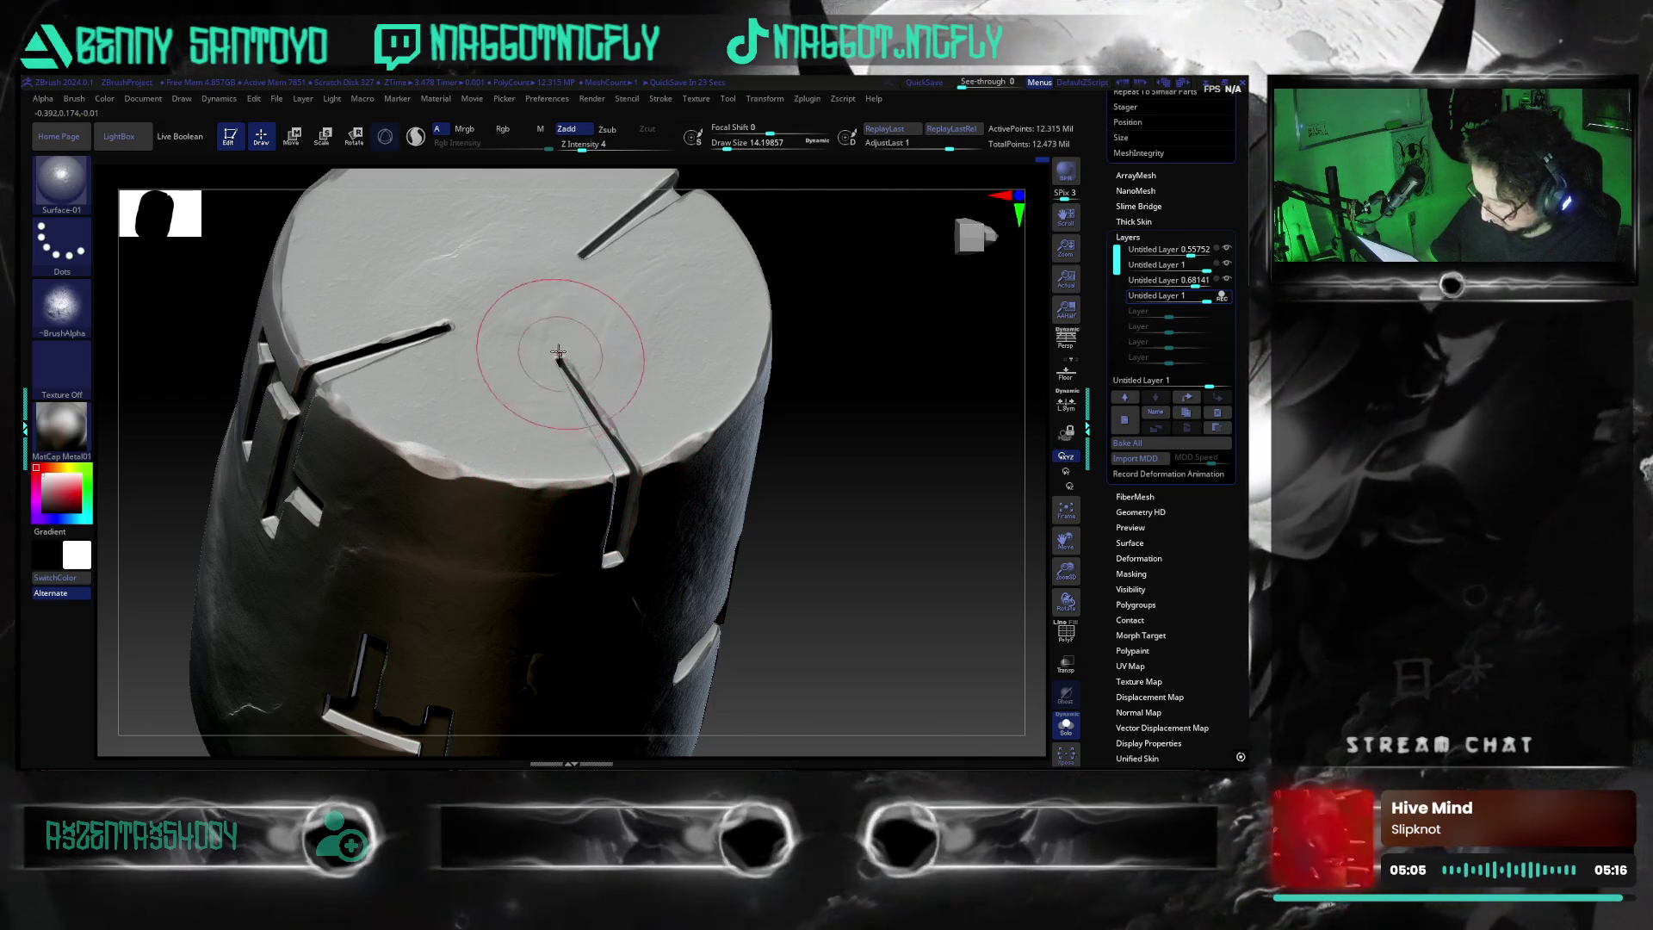
pyautogui.press('ctrl')
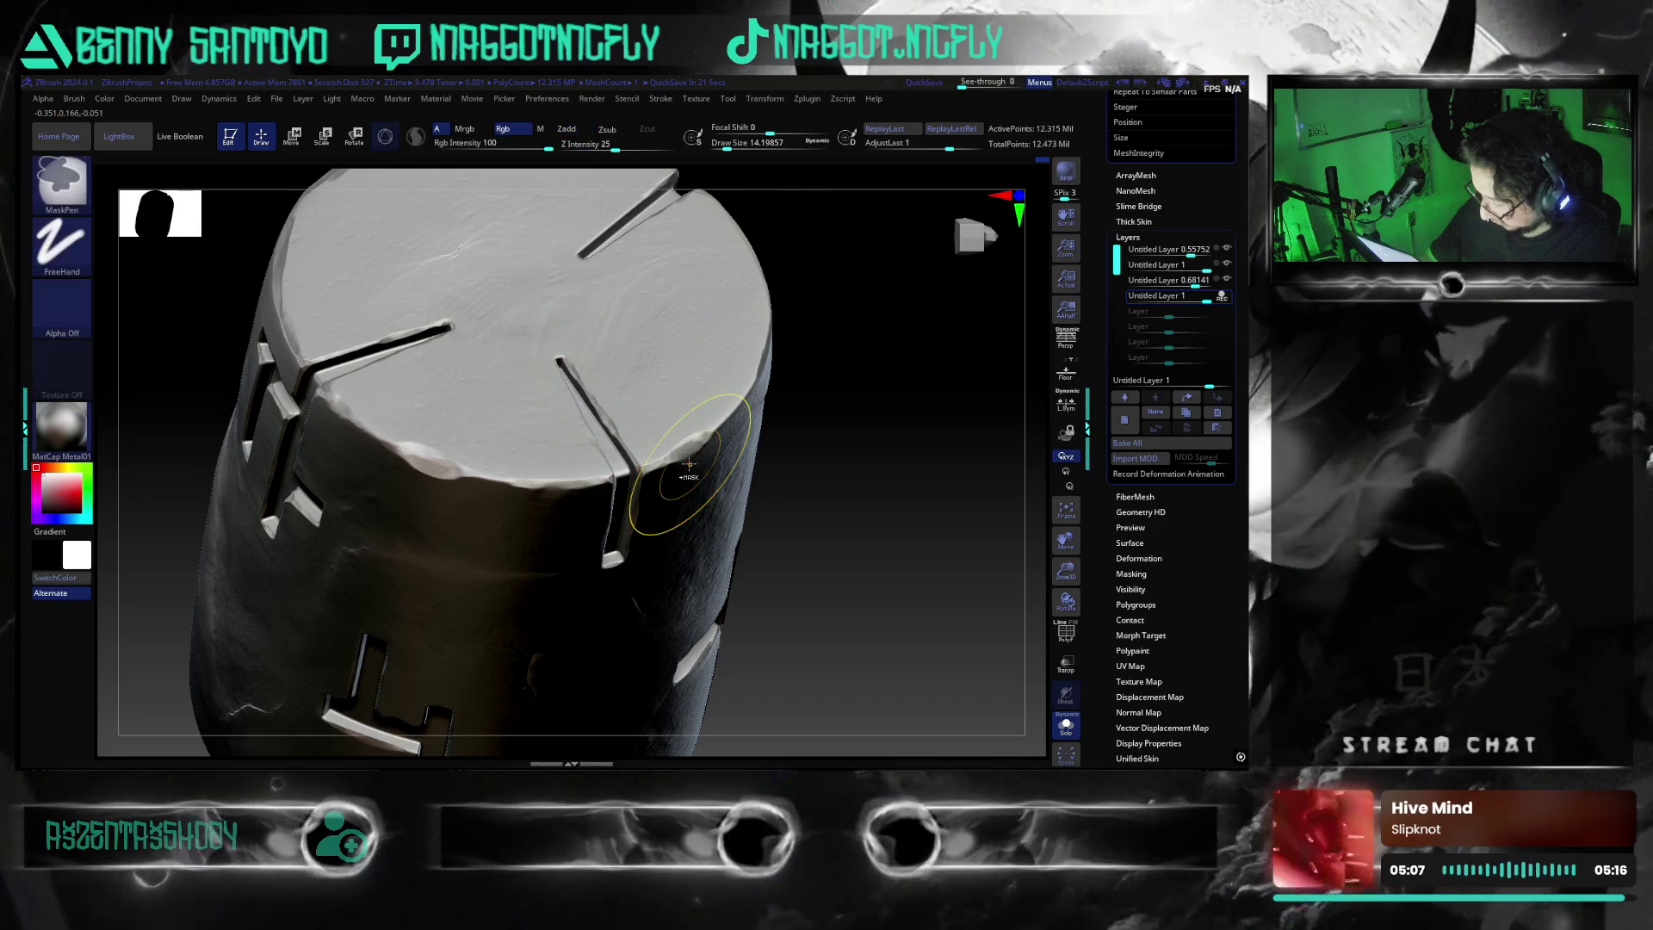
# Reduce the brush draw size to about 8.4
pyautogui.moveTo(645, 495); pyautogui.dragTo(649, 490, button='right')
pyautogui.moveTo(745, 446); pyautogui.dragTo(852, 530, button='right')
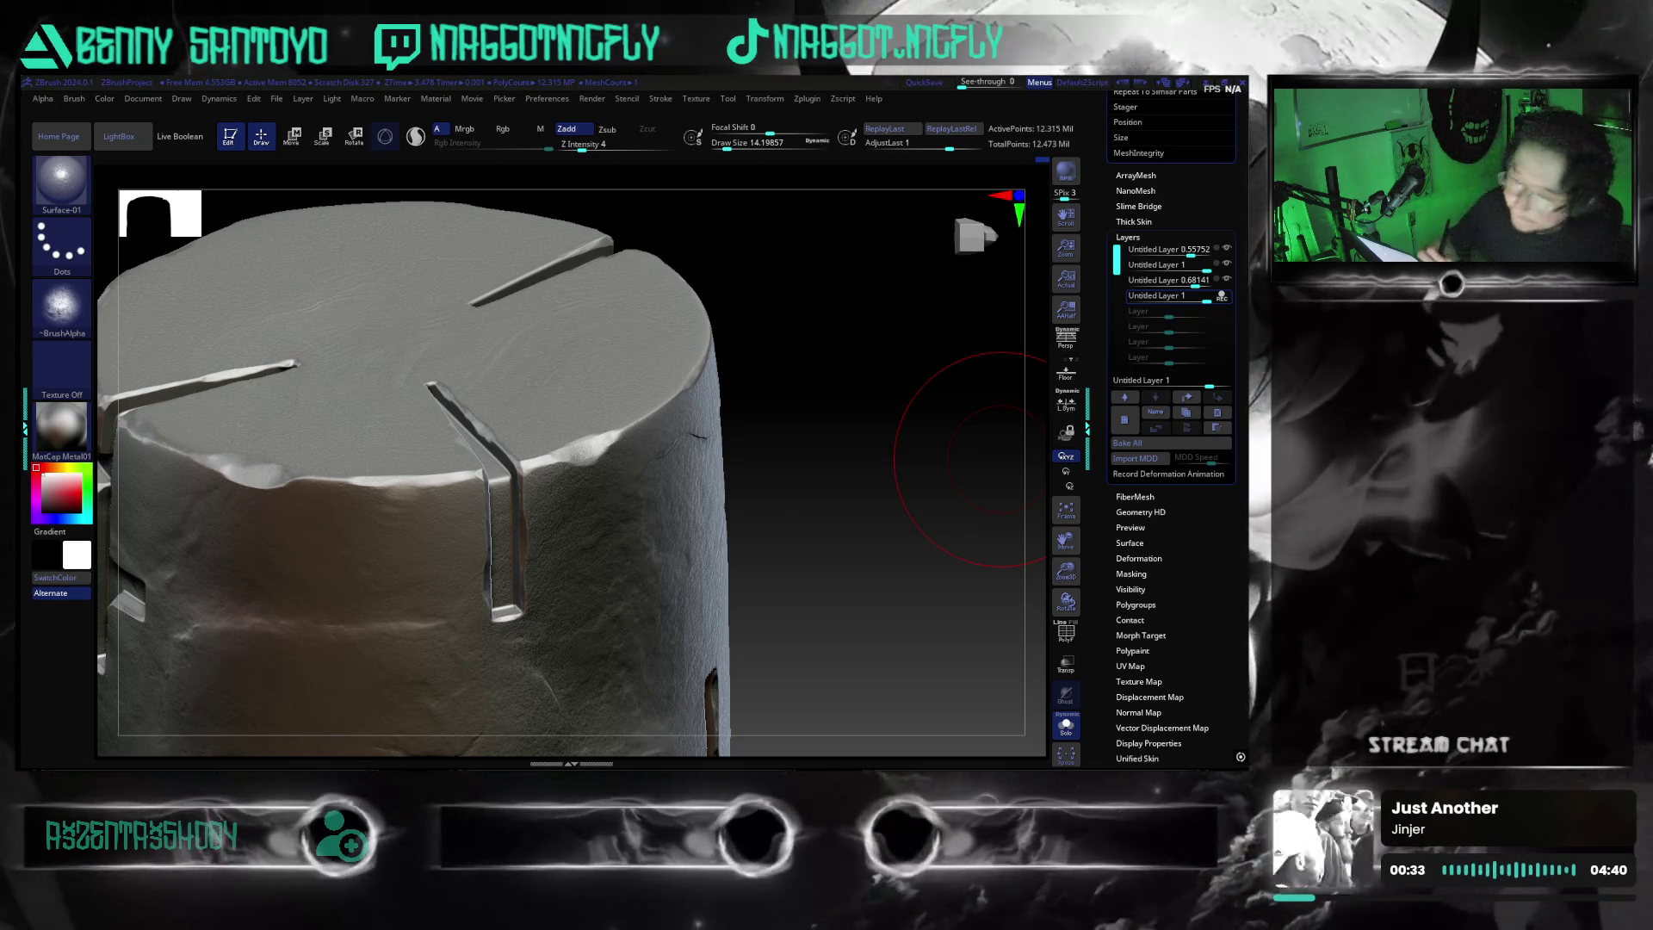
pyautogui.moveTo(999, 461)
pyautogui.mouseDown()
pyautogui.moveTo(864, 608)
pyautogui.moveTo(775, 546)
pyautogui.mouseUp()
pyautogui.press('s')
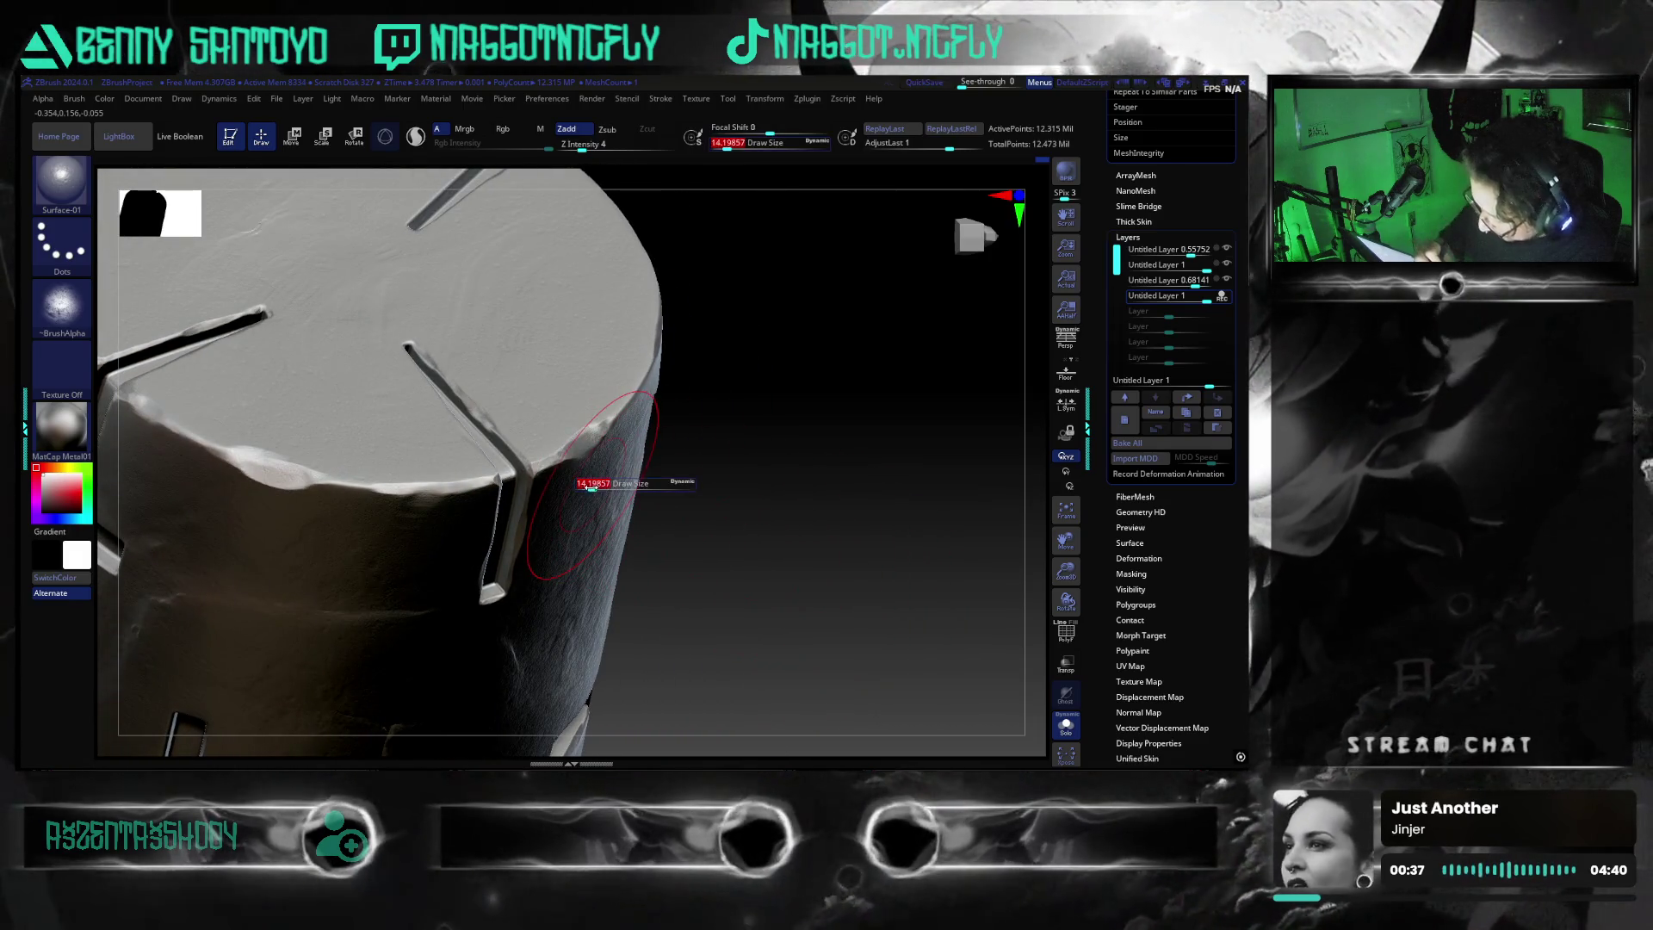
pyautogui.moveTo(592, 487); pyautogui.dragTo(582, 487)
# Texture the groove edge on the cylinder's top with Surface-01
pyautogui.moveTo(761, 566); pyautogui.dragTo(817, 594)
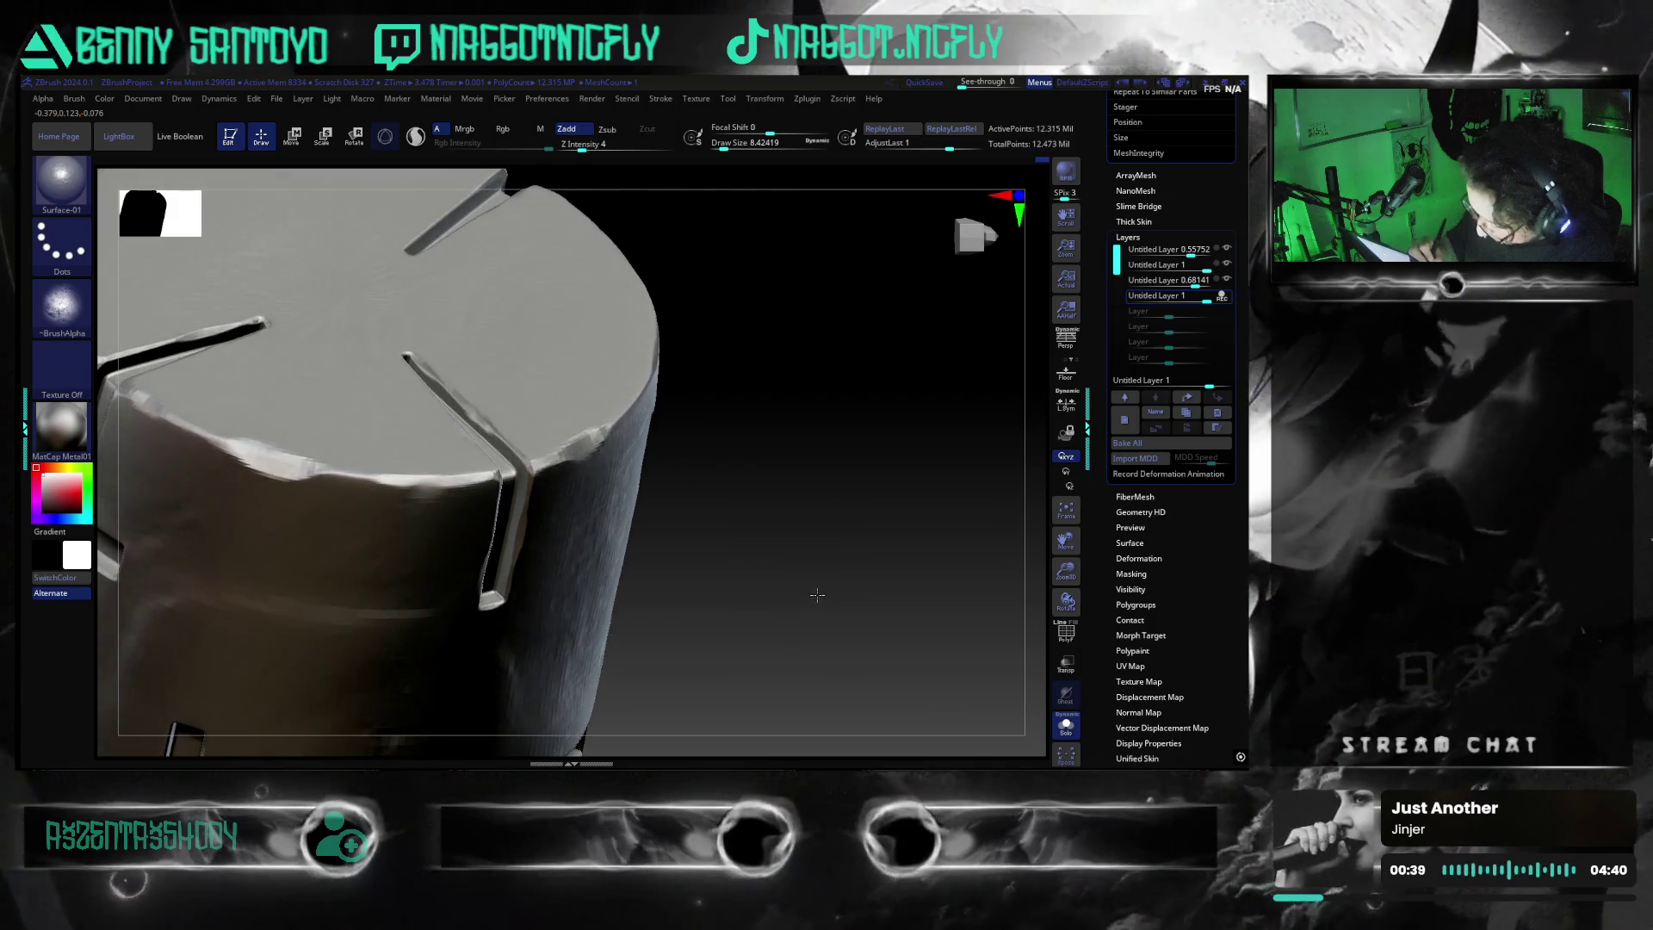
pyautogui.moveTo(447, 383); pyautogui.dragTo(543, 507)
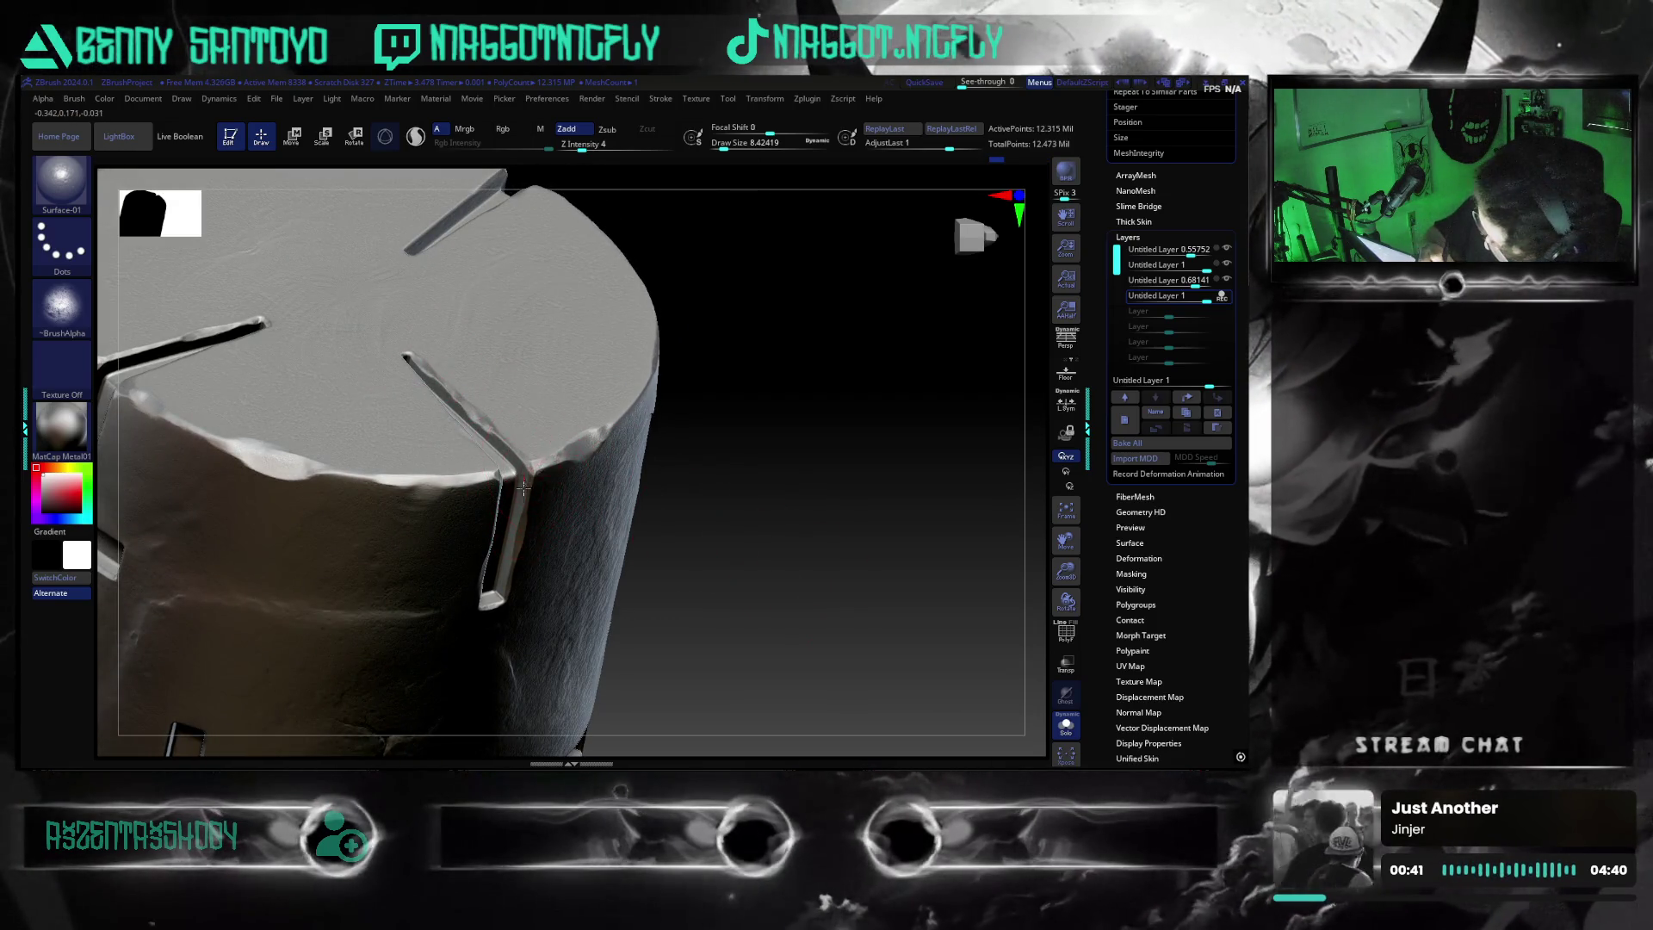
pyautogui.moveTo(601, 624); pyautogui.dragTo(758, 642, button='right')
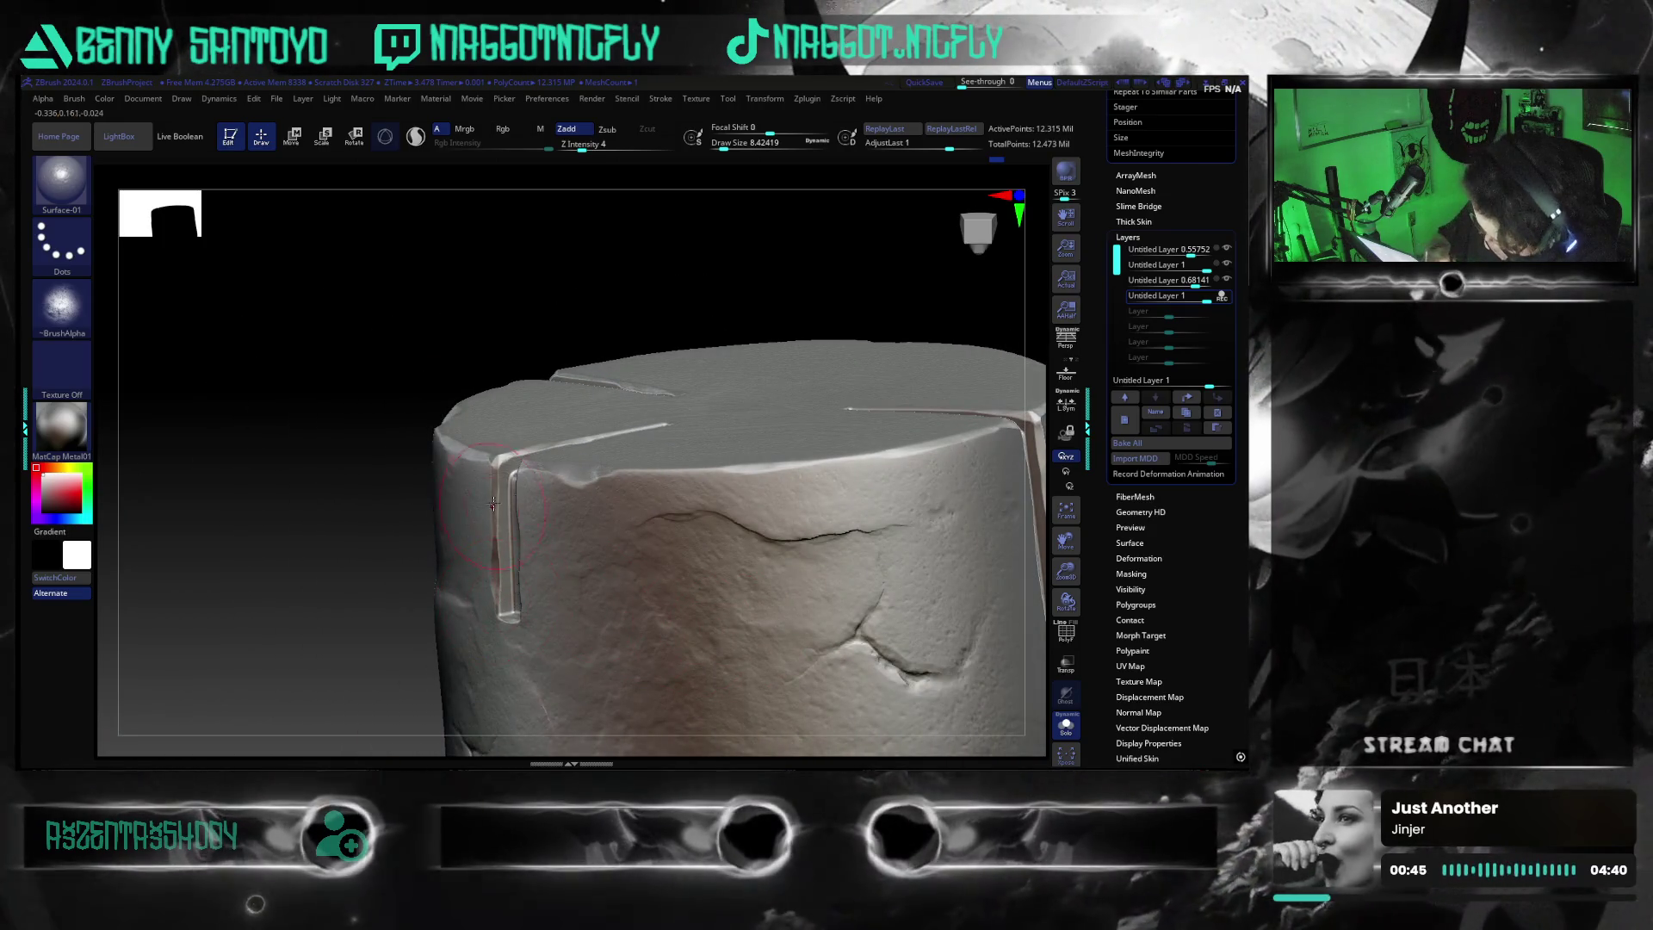
pyautogui.moveTo(331, 612)
pyautogui.mouseDown(button='right')
pyautogui.moveTo(740, 647)
pyautogui.moveTo(749, 631)
pyautogui.moveTo(760, 565)
pyautogui.moveTo(553, 563)
pyautogui.mouseUp(button='right')
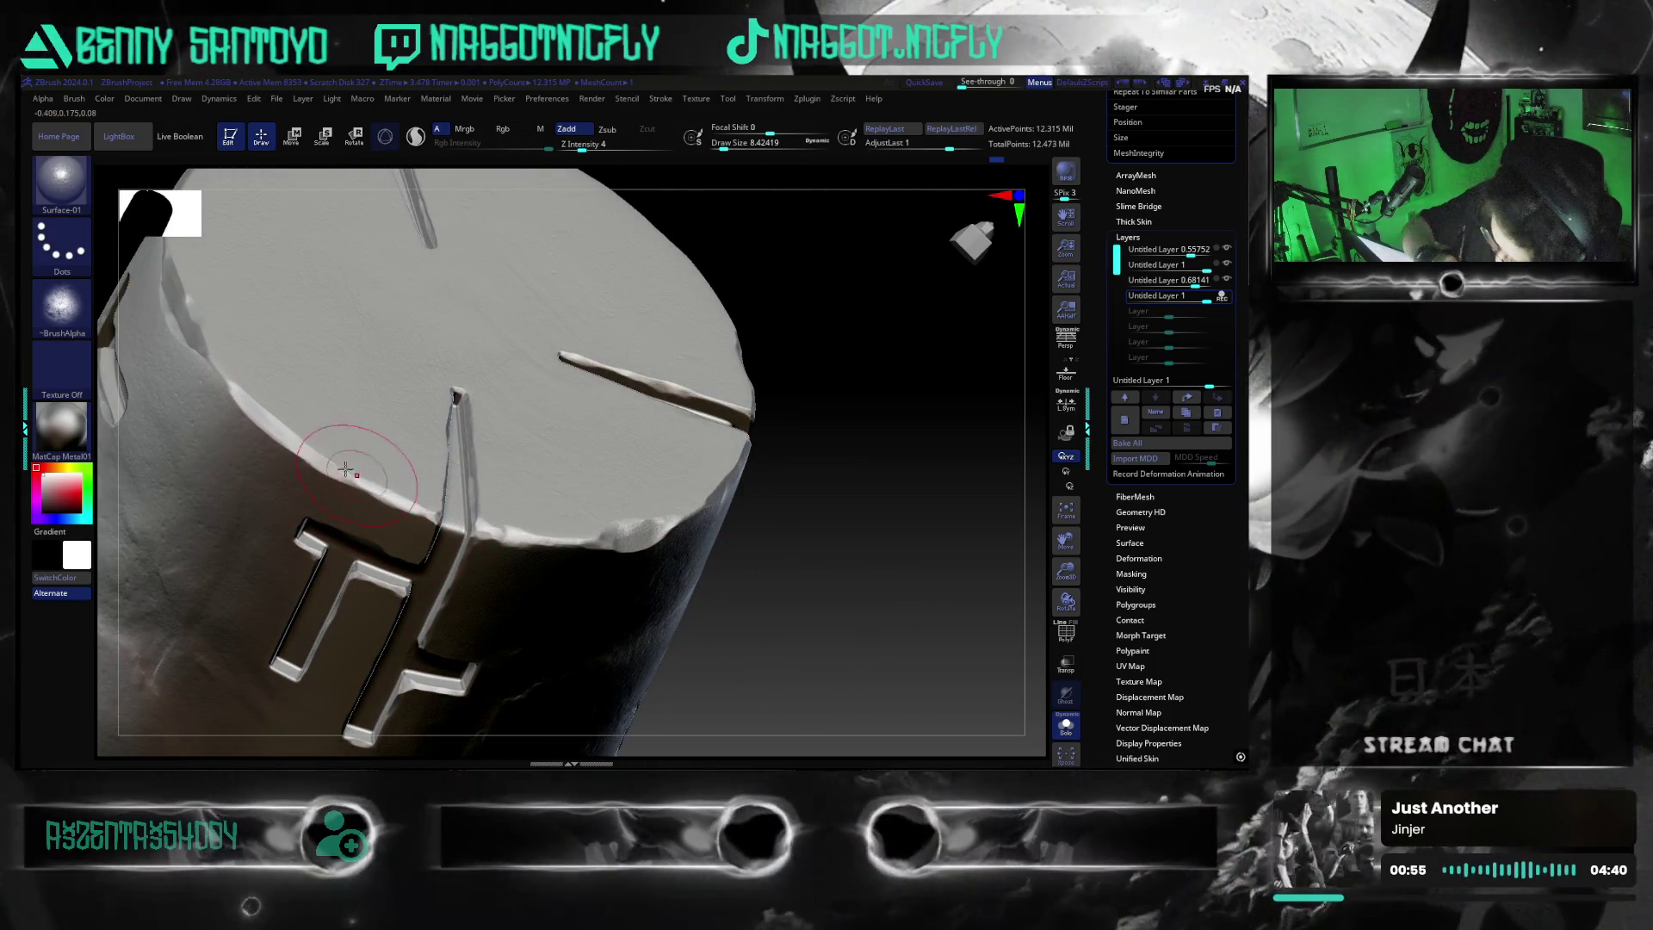
# Enlarge the brush to size 20 and raise Z Intensity from 4 to 5
pyautogui.moveTo(755, 628)
pyautogui.mouseDown(button='right')
pyautogui.moveTo(840, 652)
pyautogui.moveTo(830, 635)
pyautogui.moveTo(782, 634)
pyautogui.moveTo(826, 658)
pyautogui.mouseUp(button='right')
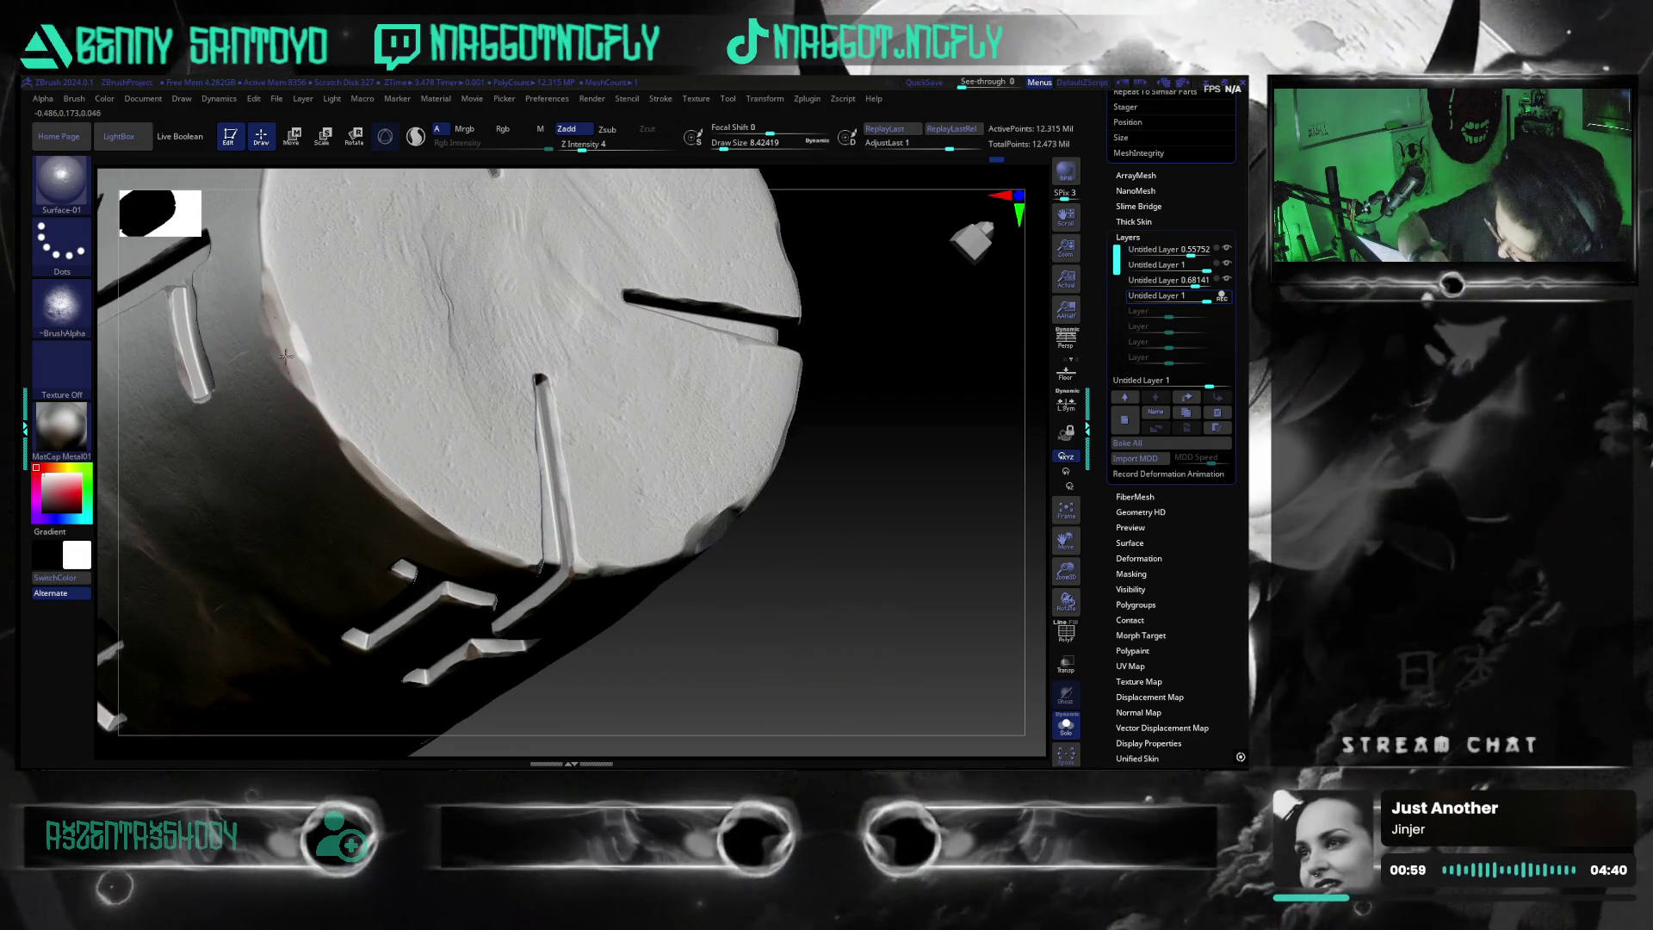
pyautogui.press(']')
pyautogui.press(']')
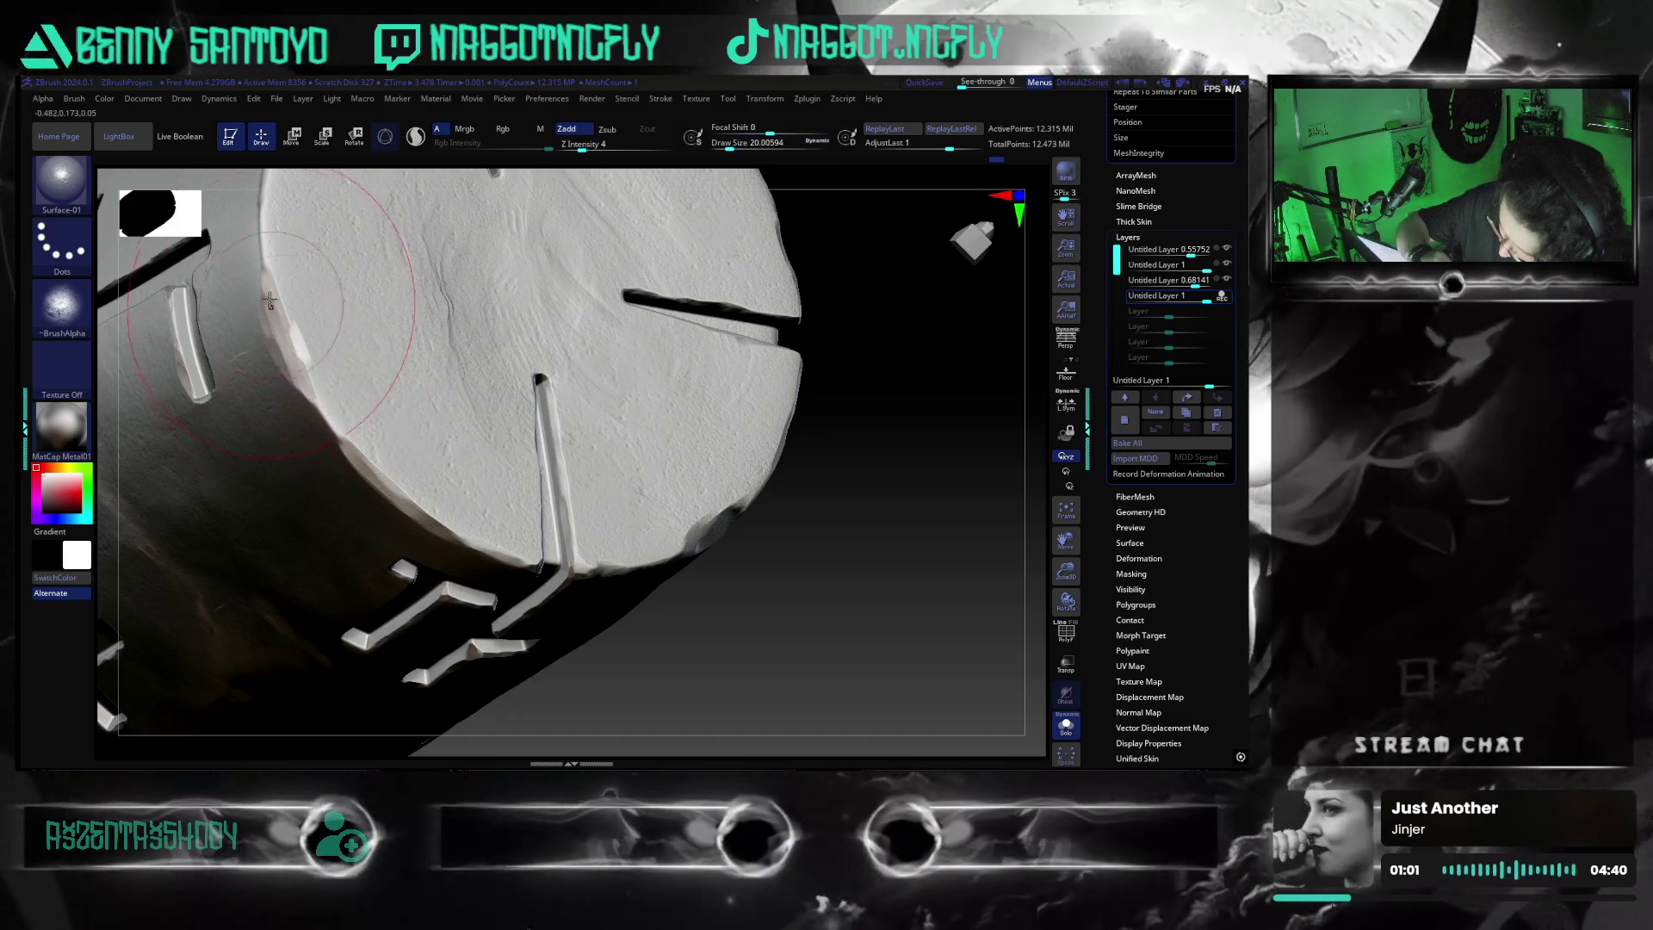
pyautogui.moveTo(702, 517)
pyautogui.mouseDown(button='right')
pyautogui.moveTo(886, 580)
pyautogui.moveTo(895, 618)
pyautogui.moveTo(448, 379)
pyautogui.mouseUp(button='right')
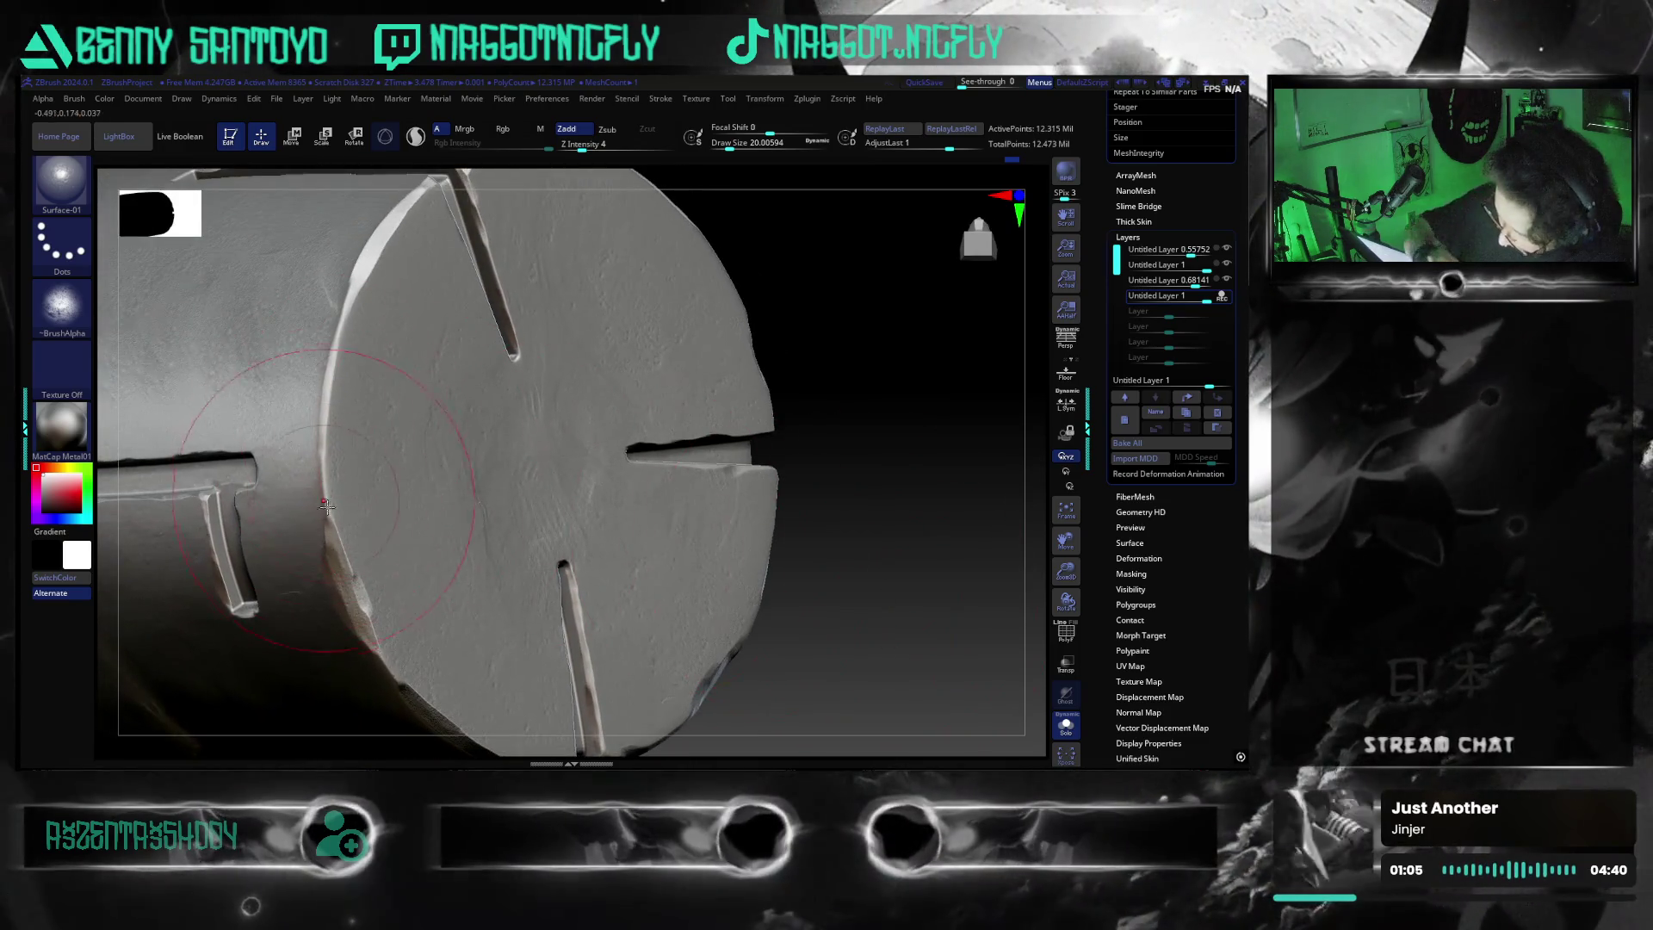
pyautogui.moveTo(600, 493); pyautogui.dragTo(396, 377, button='right')
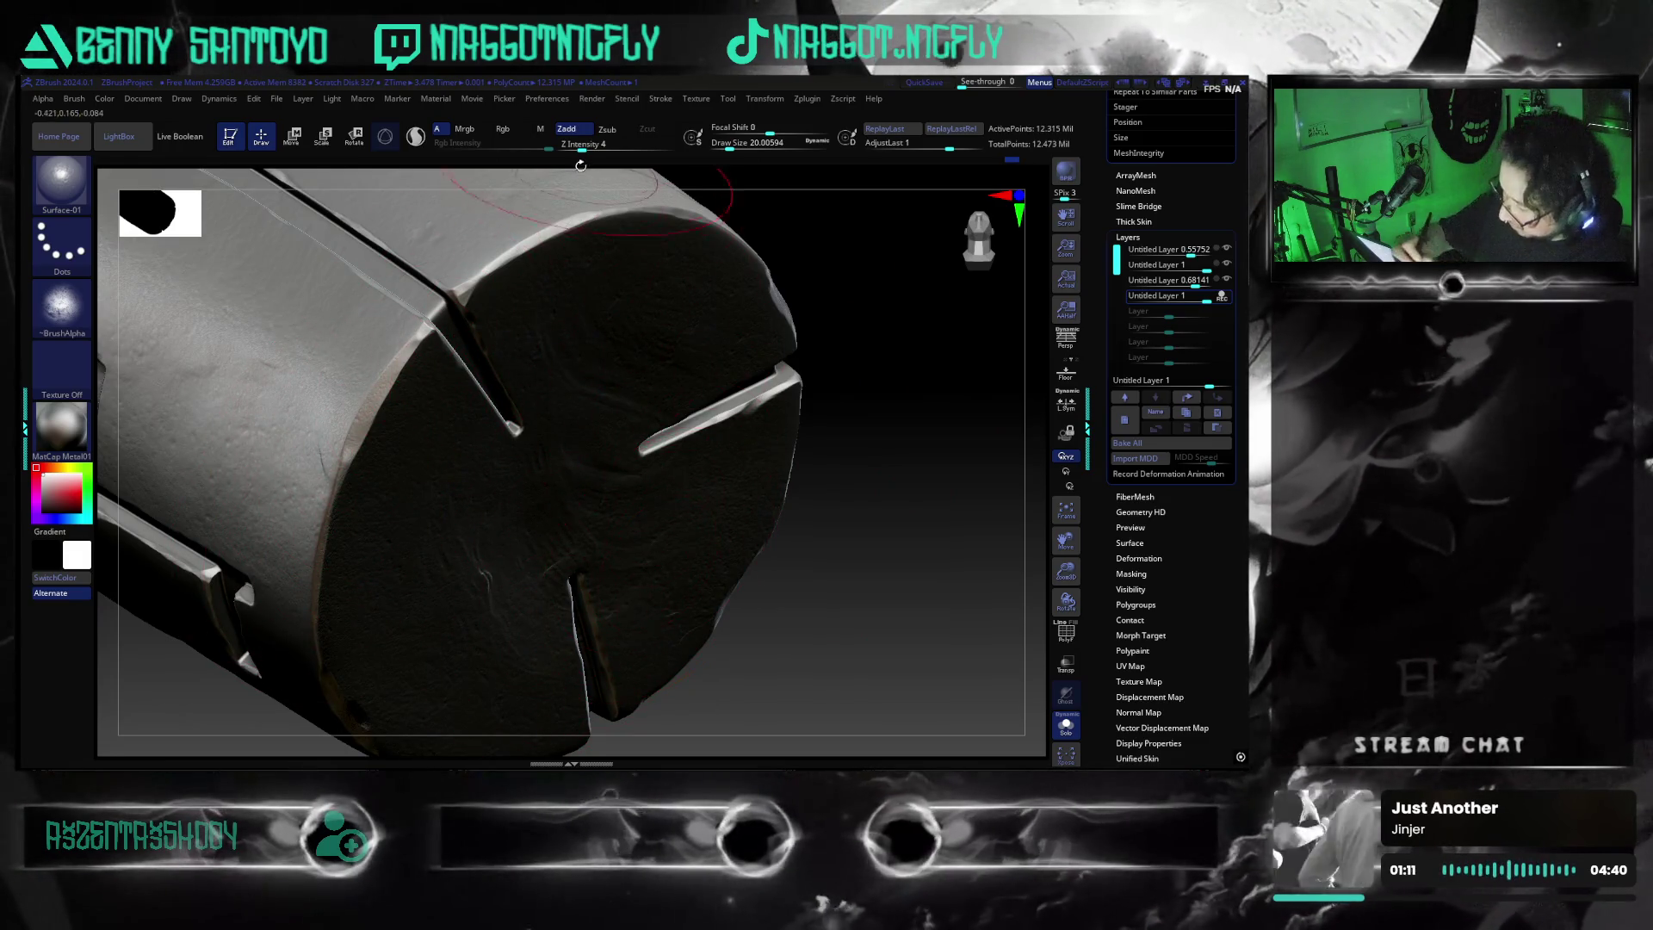
pyautogui.moveTo(582, 148); pyautogui.dragTo(585, 149)
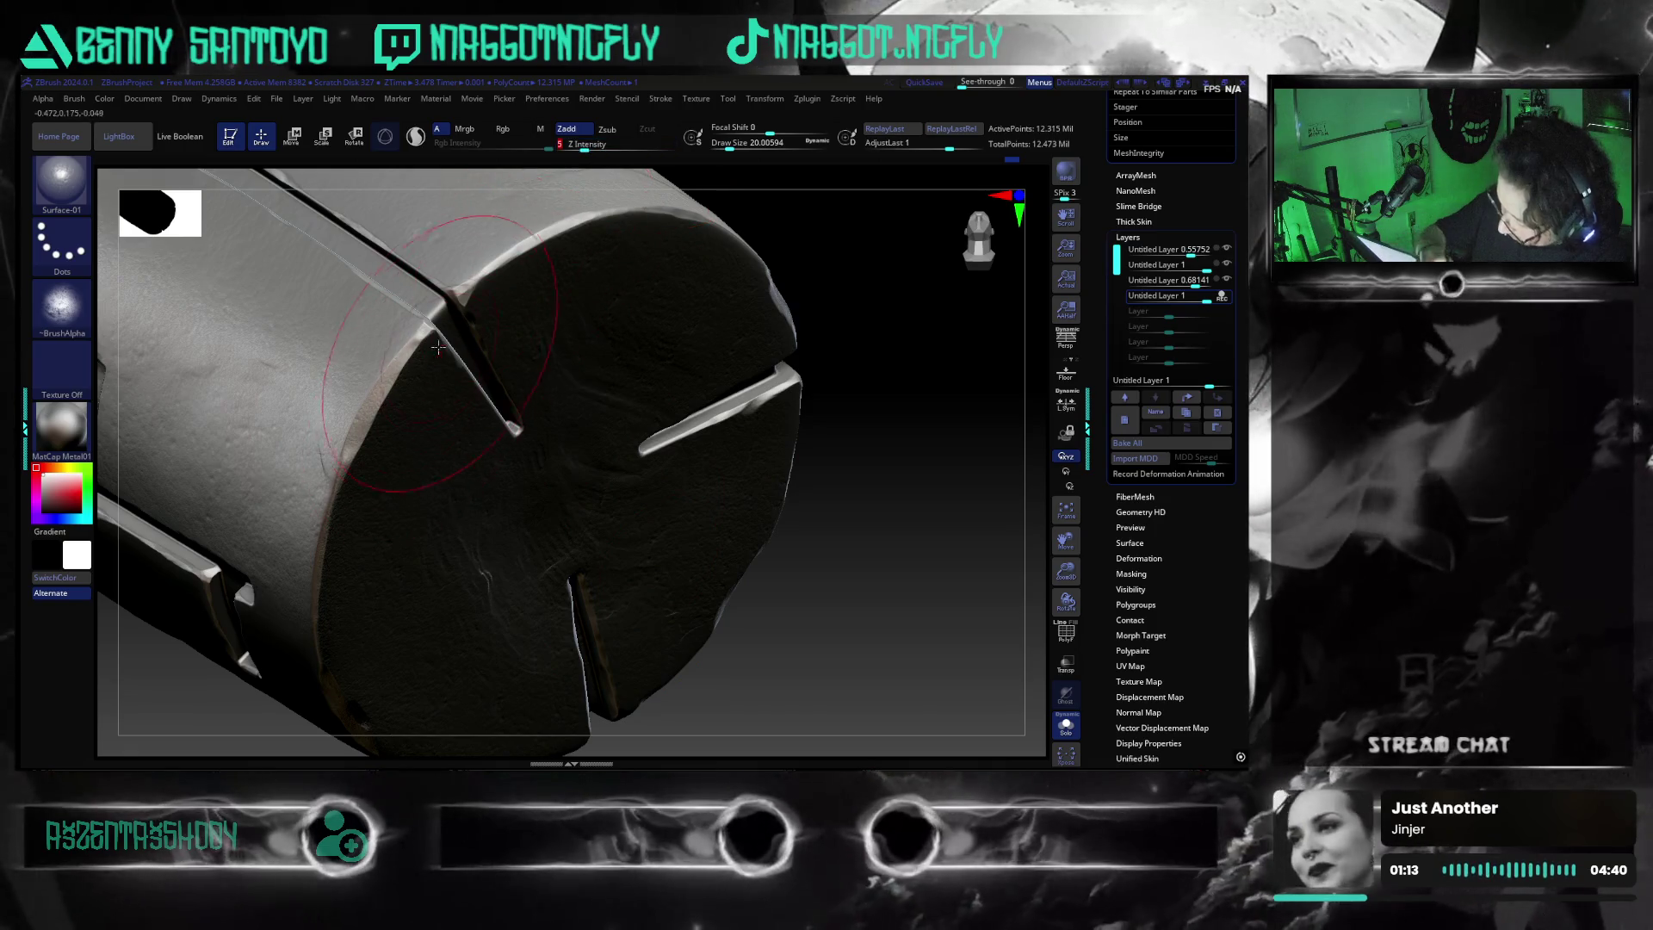
# Orbit around the cylinder to inspect the end face, L- and T-shaped cuts
pyautogui.moveTo(930, 362); pyautogui.dragTo(569, 417, button='right')
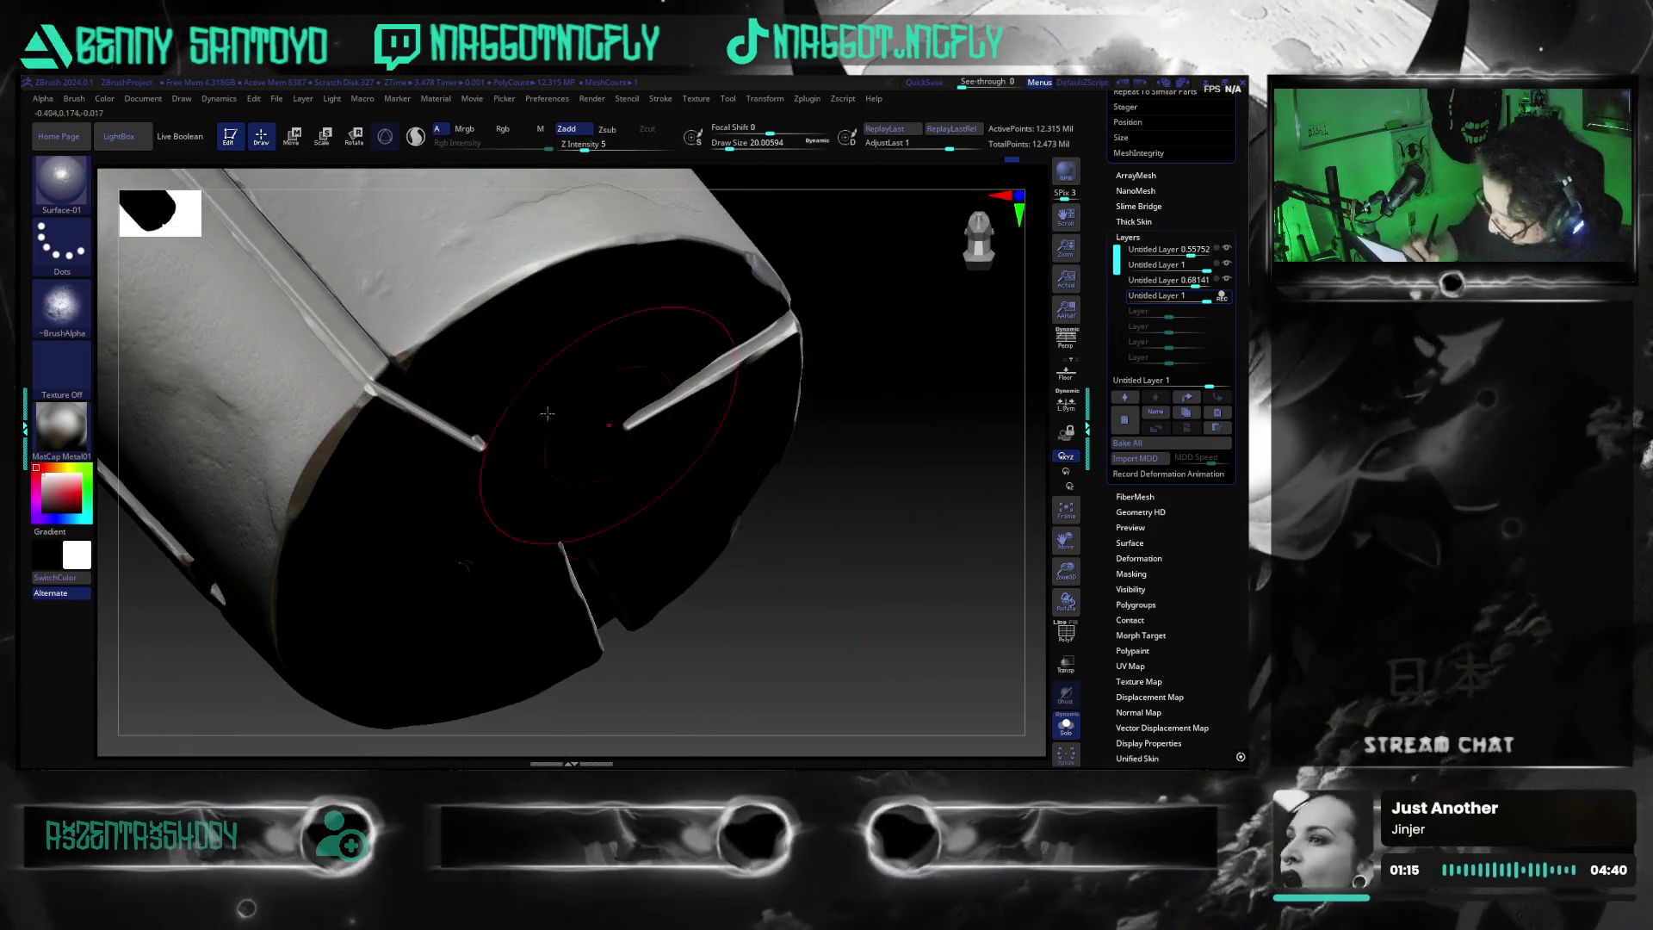
pyautogui.moveTo(831, 320)
pyautogui.mouseDown(button='right')
pyautogui.moveTo(838, 672)
pyautogui.moveTo(785, 628)
pyautogui.moveTo(706, 638)
pyautogui.moveTo(804, 708)
pyautogui.moveTo(708, 544)
pyautogui.mouseUp(button='right')
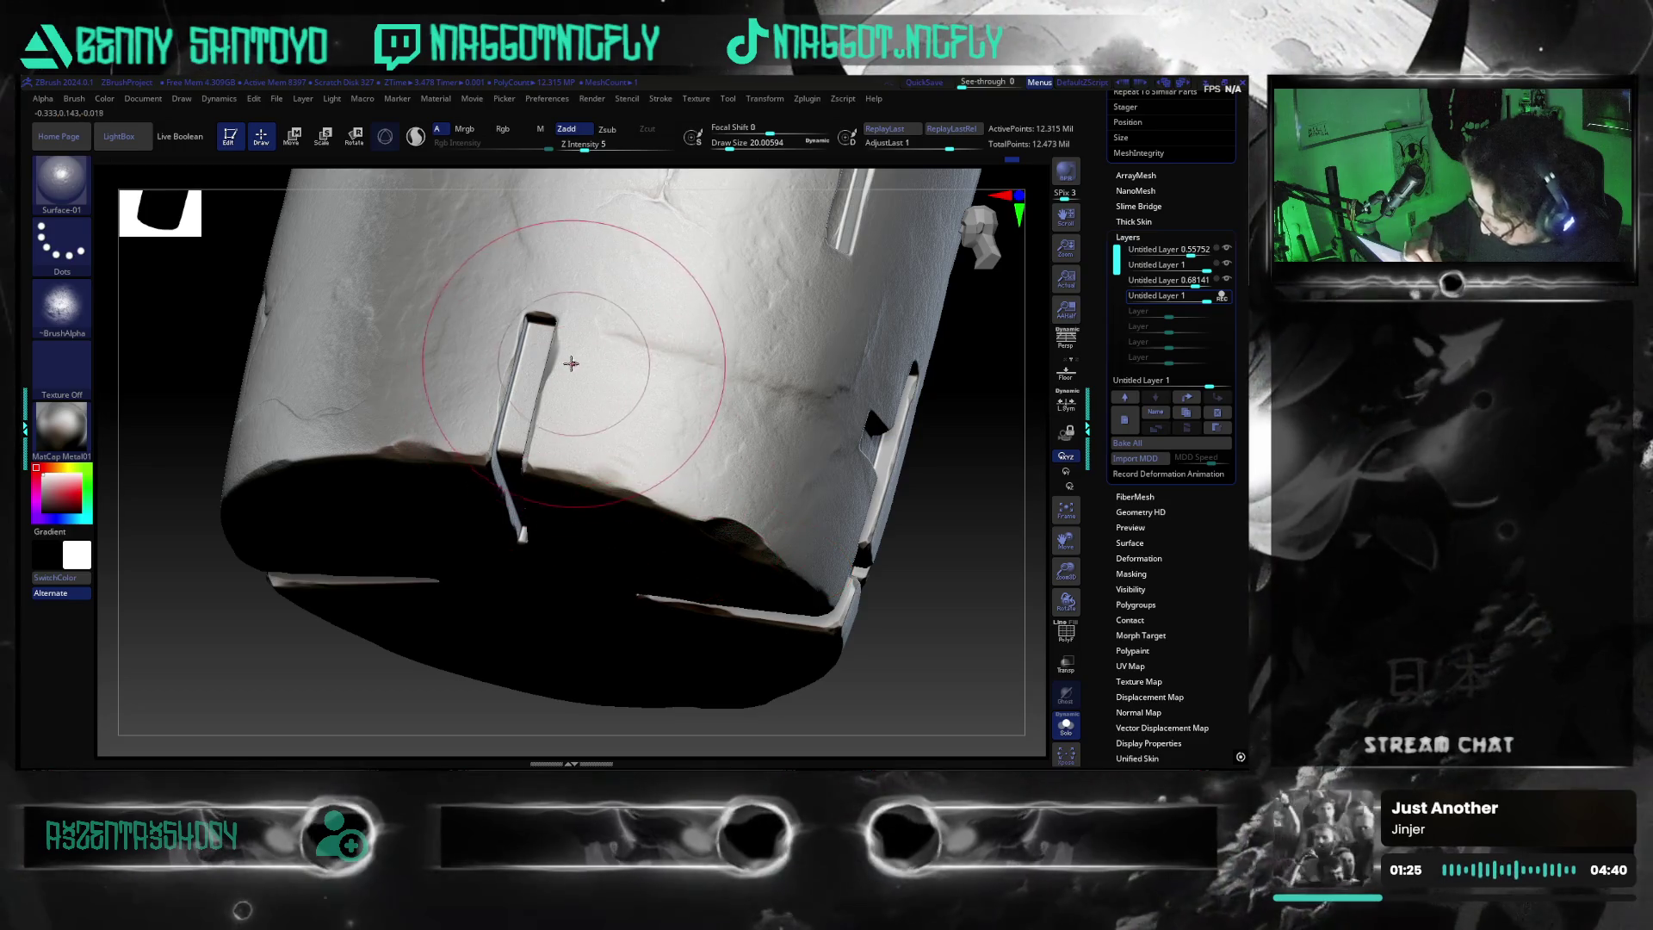
pyautogui.moveTo(896, 602)
pyautogui.mouseDown(button='right')
pyautogui.moveTo(817, 688)
pyautogui.moveTo(470, 542)
pyautogui.mouseUp(button='right')
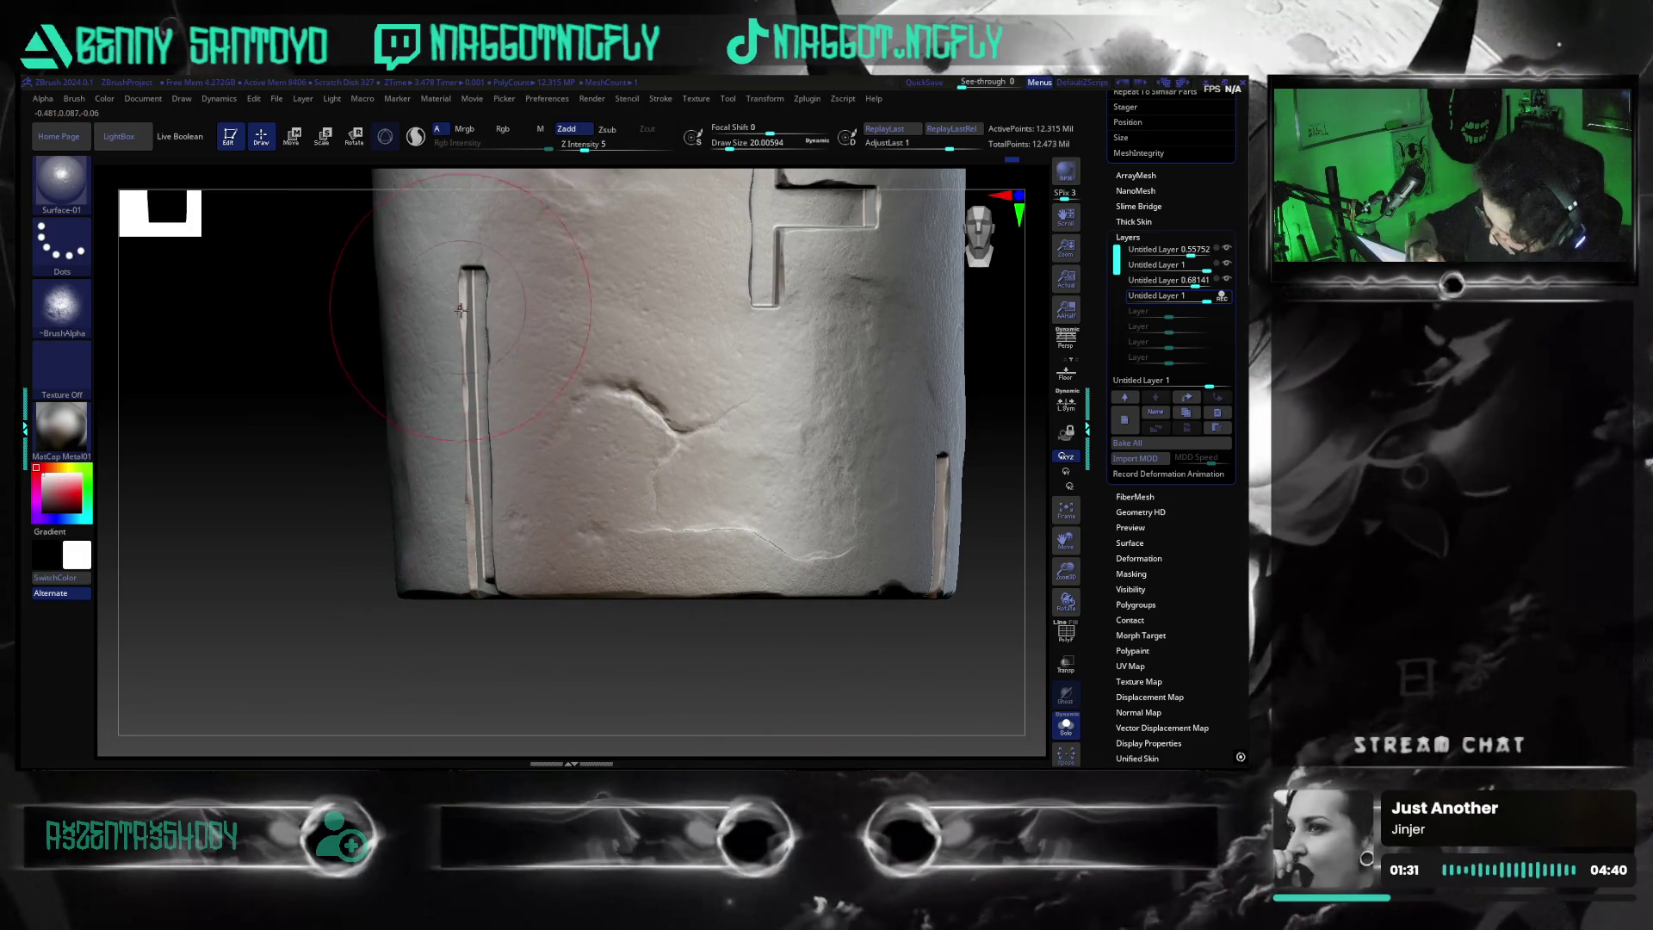
pyautogui.moveTo(486, 585); pyautogui.dragTo(516, 612, button='right')
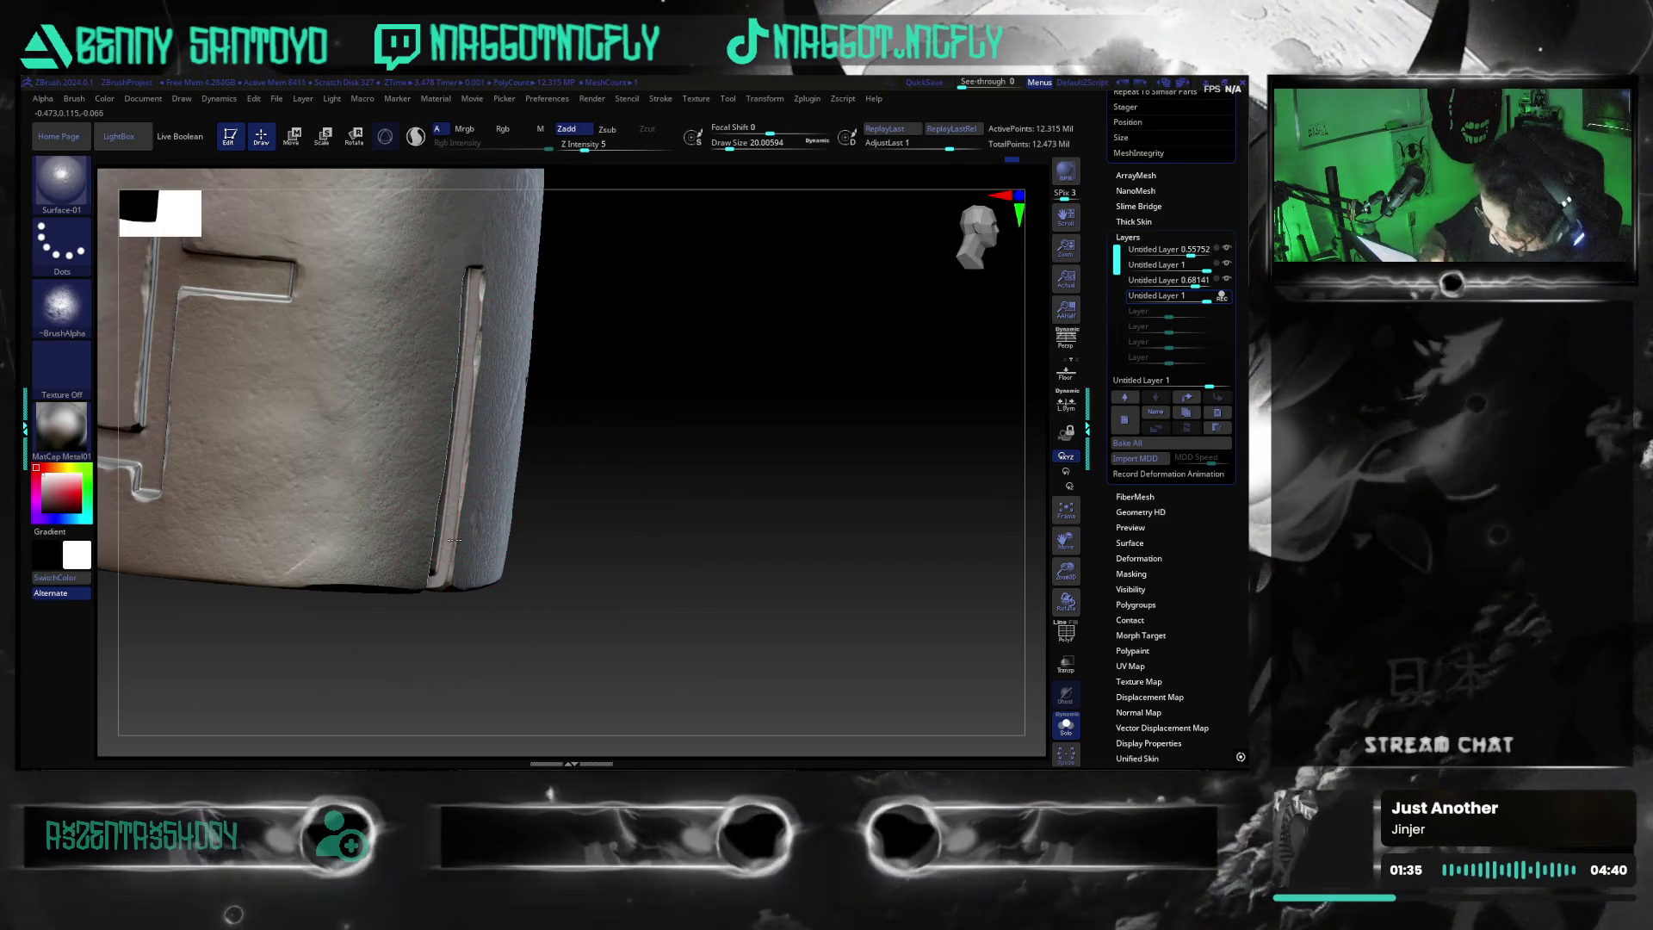
pyautogui.moveTo(690, 668)
pyautogui.mouseDown(button='right')
pyautogui.moveTo(774, 658)
pyautogui.moveTo(595, 473)
pyautogui.mouseUp(button='right')
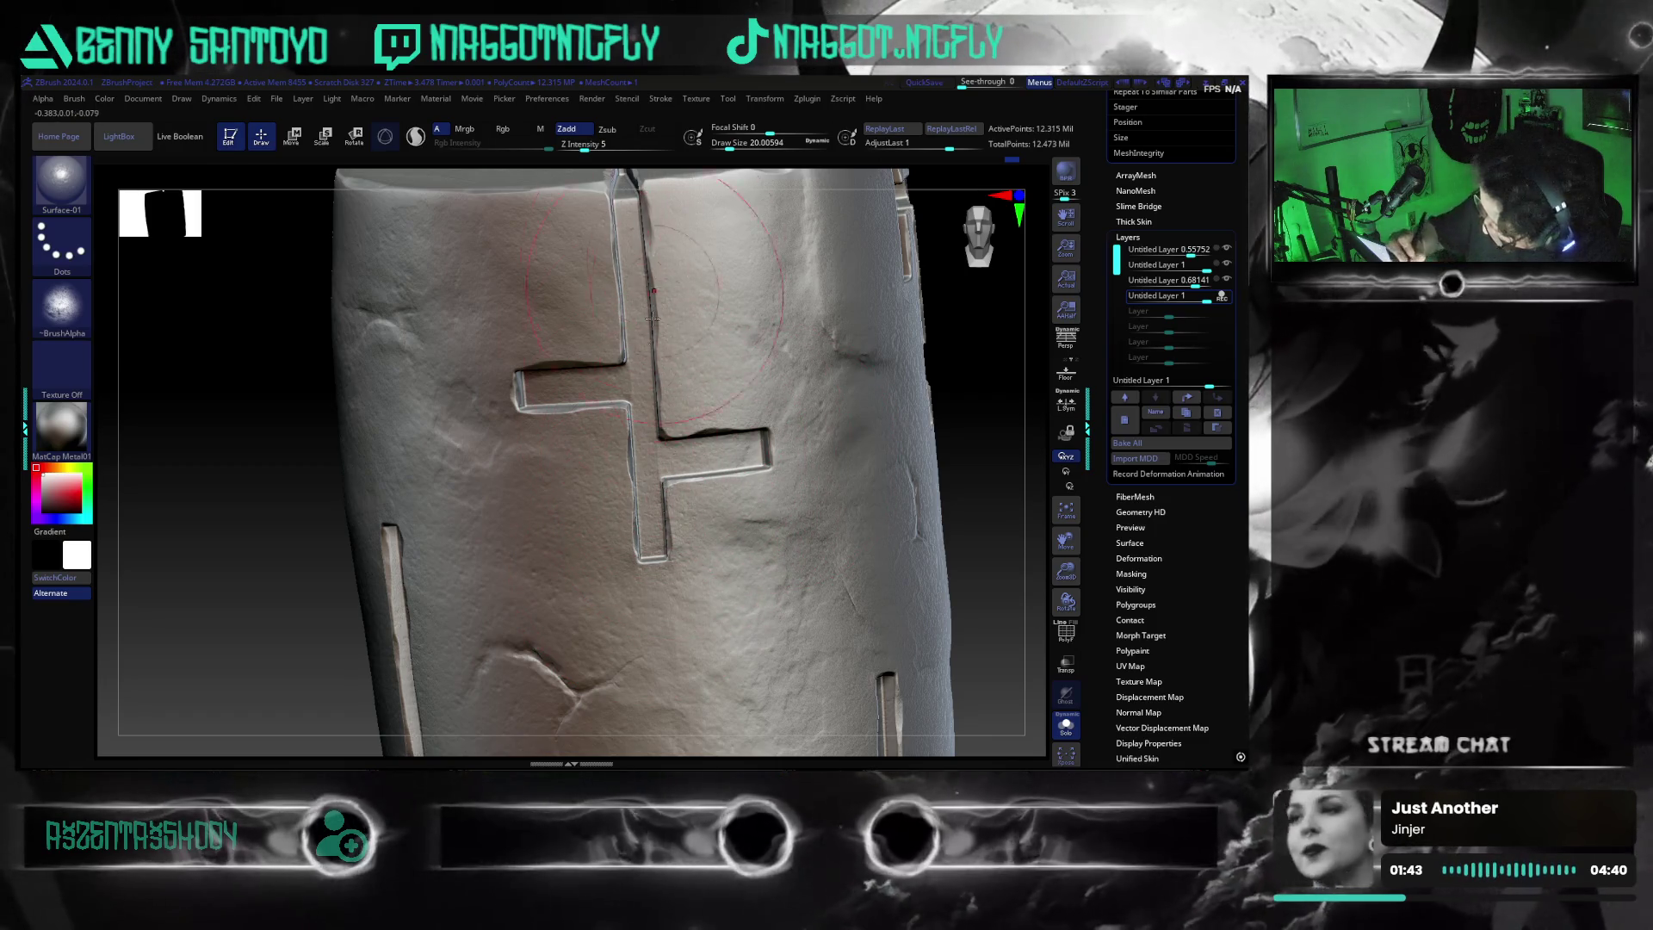
pyautogui.moveTo(654, 300)
pyautogui.mouseDown(button='right')
pyautogui.moveTo(605, 430)
pyautogui.moveTo(603, 394)
pyautogui.mouseUp(button='right')
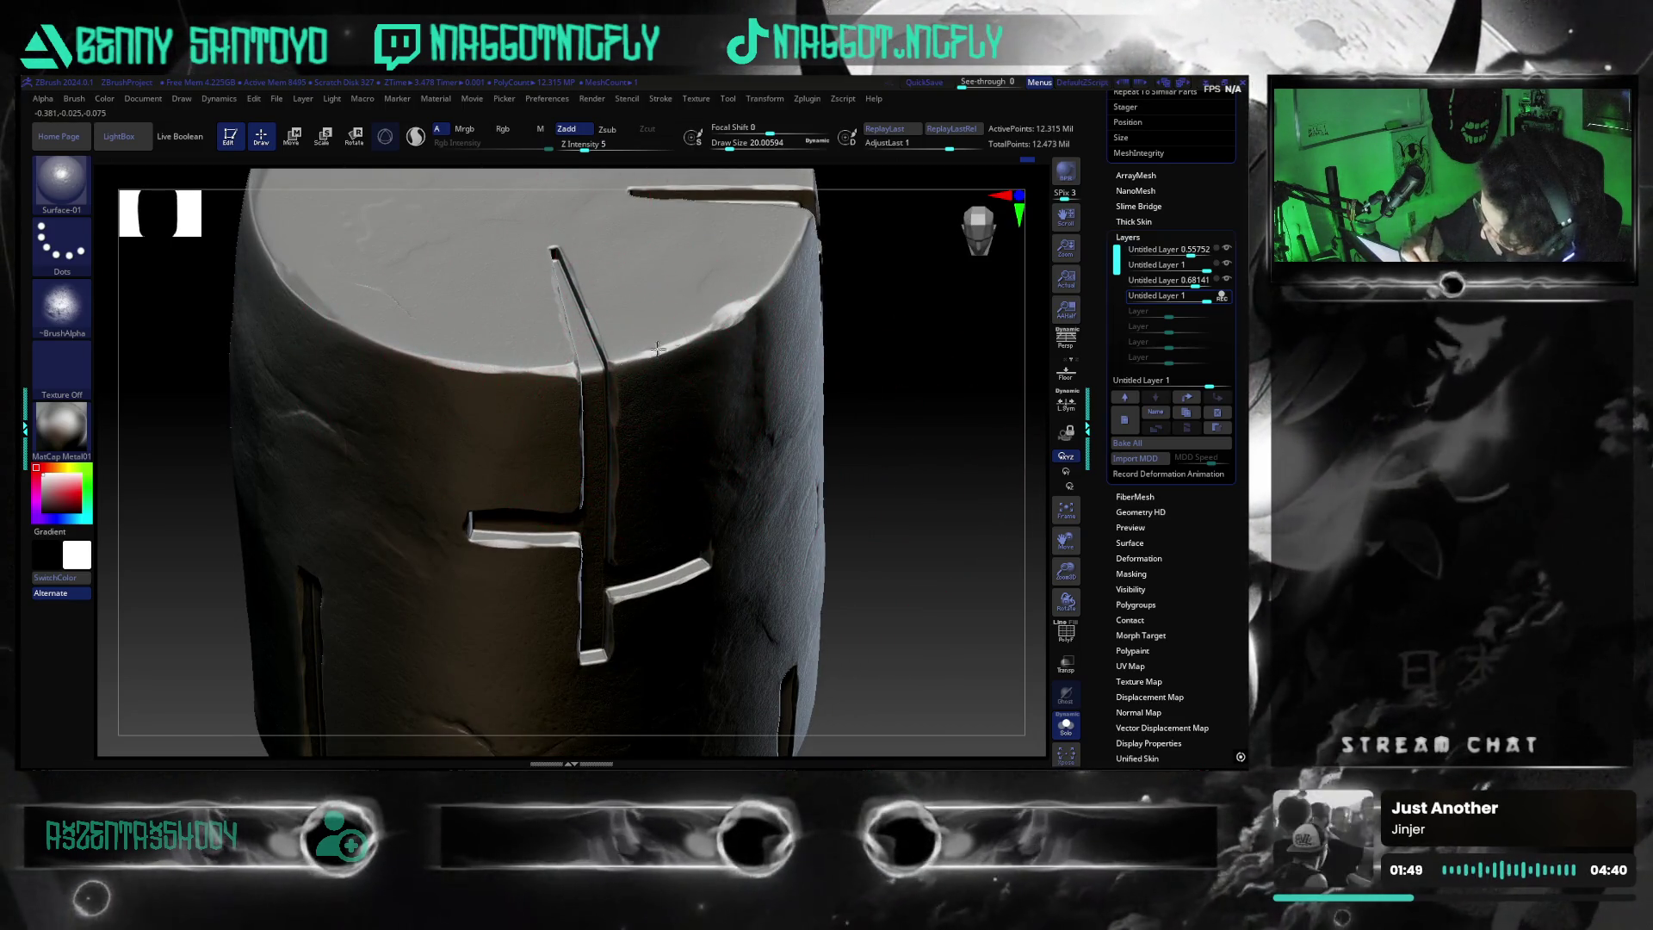
pyautogui.moveTo(935, 572)
pyautogui.mouseDown(button='right')
pyautogui.moveTo(907, 620)
pyautogui.moveTo(879, 534)
pyautogui.moveTo(865, 616)
pyautogui.moveTo(771, 678)
pyautogui.moveTo(551, 638)
pyautogui.mouseUp(button='right')
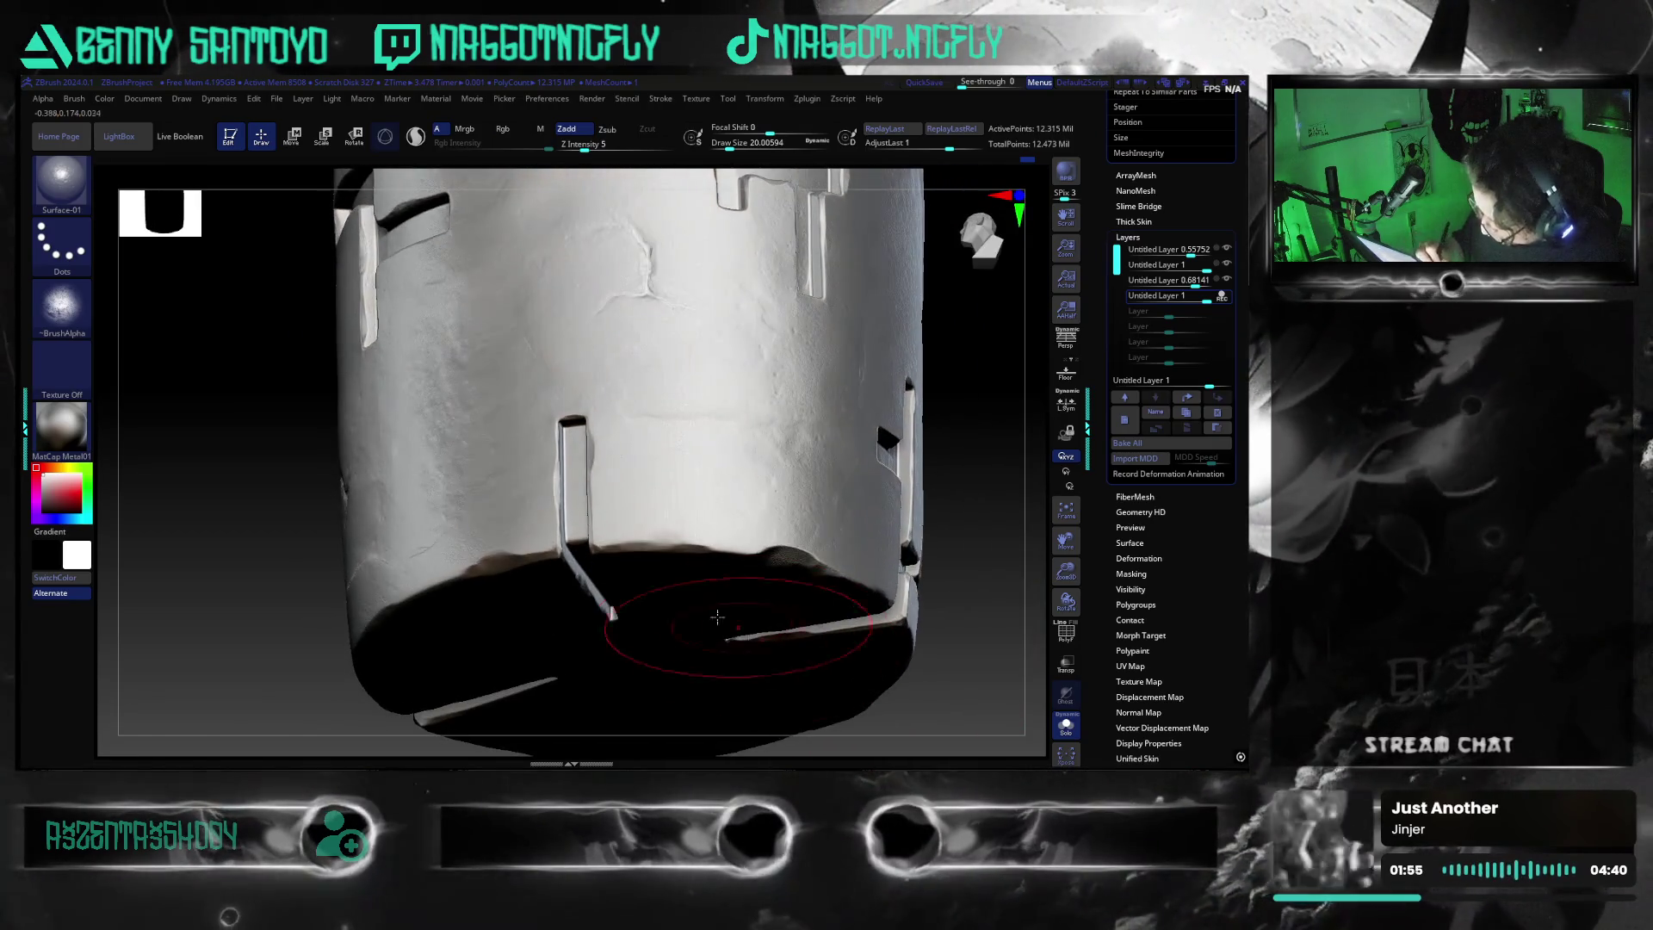
pyautogui.moveTo(939, 632)
pyautogui.mouseDown(button='right')
pyautogui.moveTo(875, 638)
pyautogui.moveTo(620, 437)
pyautogui.moveTo(837, 607)
pyautogui.mouseUp(button='right')
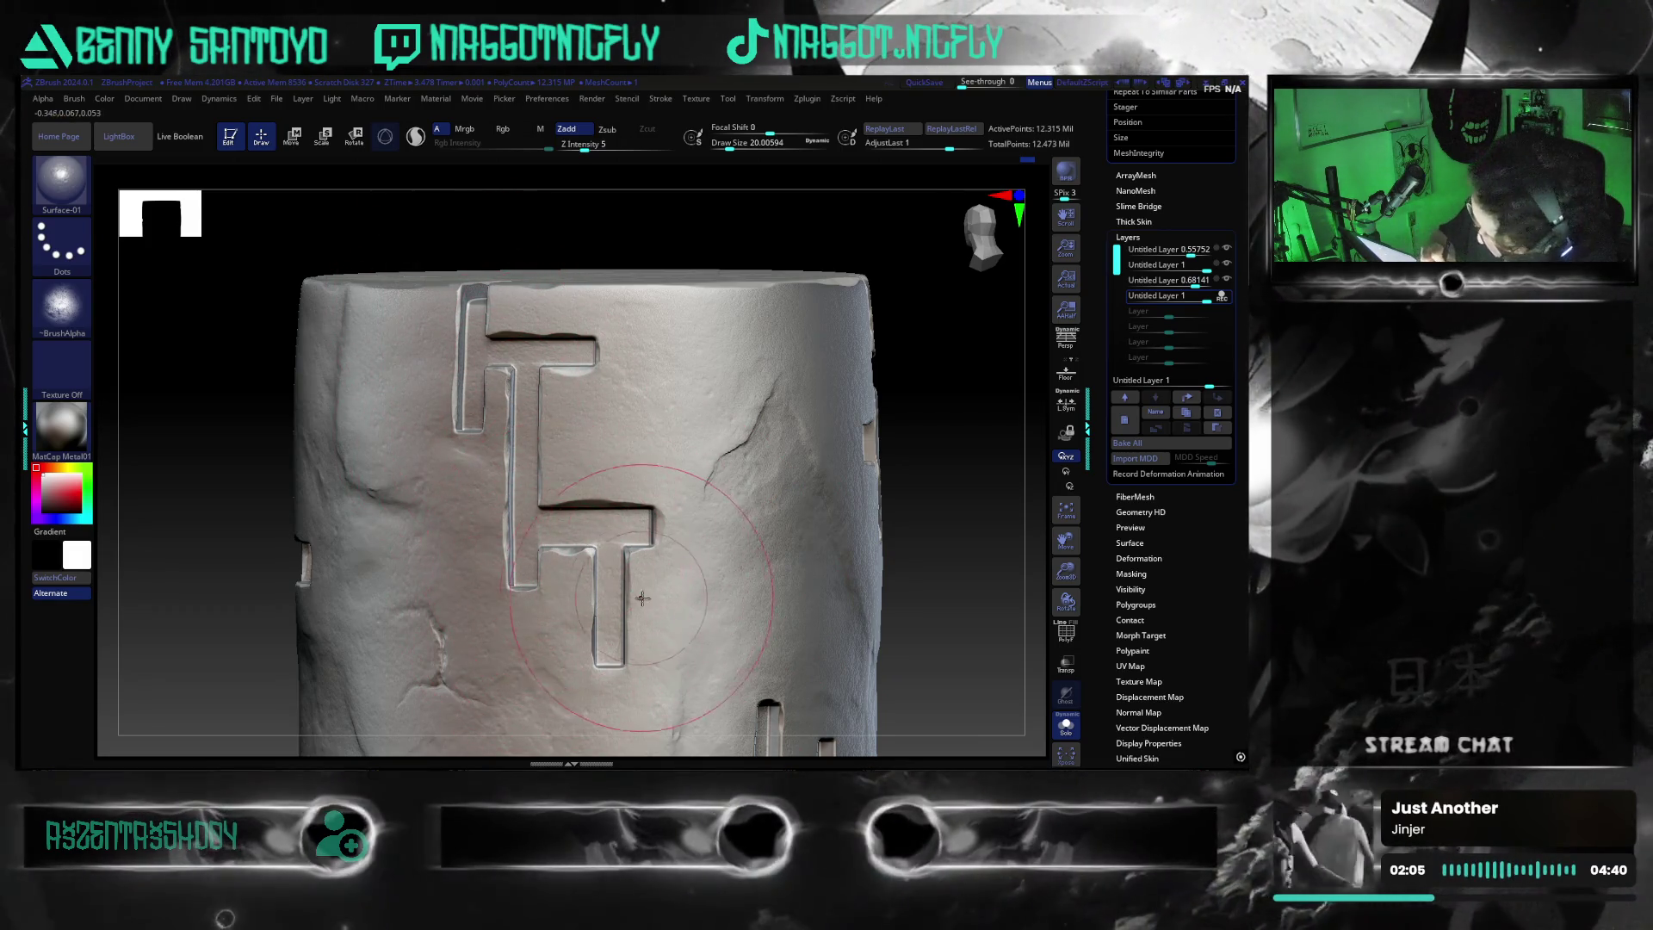
pyautogui.moveTo(596, 595); pyautogui.dragTo(596, 646)
pyautogui.moveTo(919, 624); pyautogui.dragTo(828, 638)
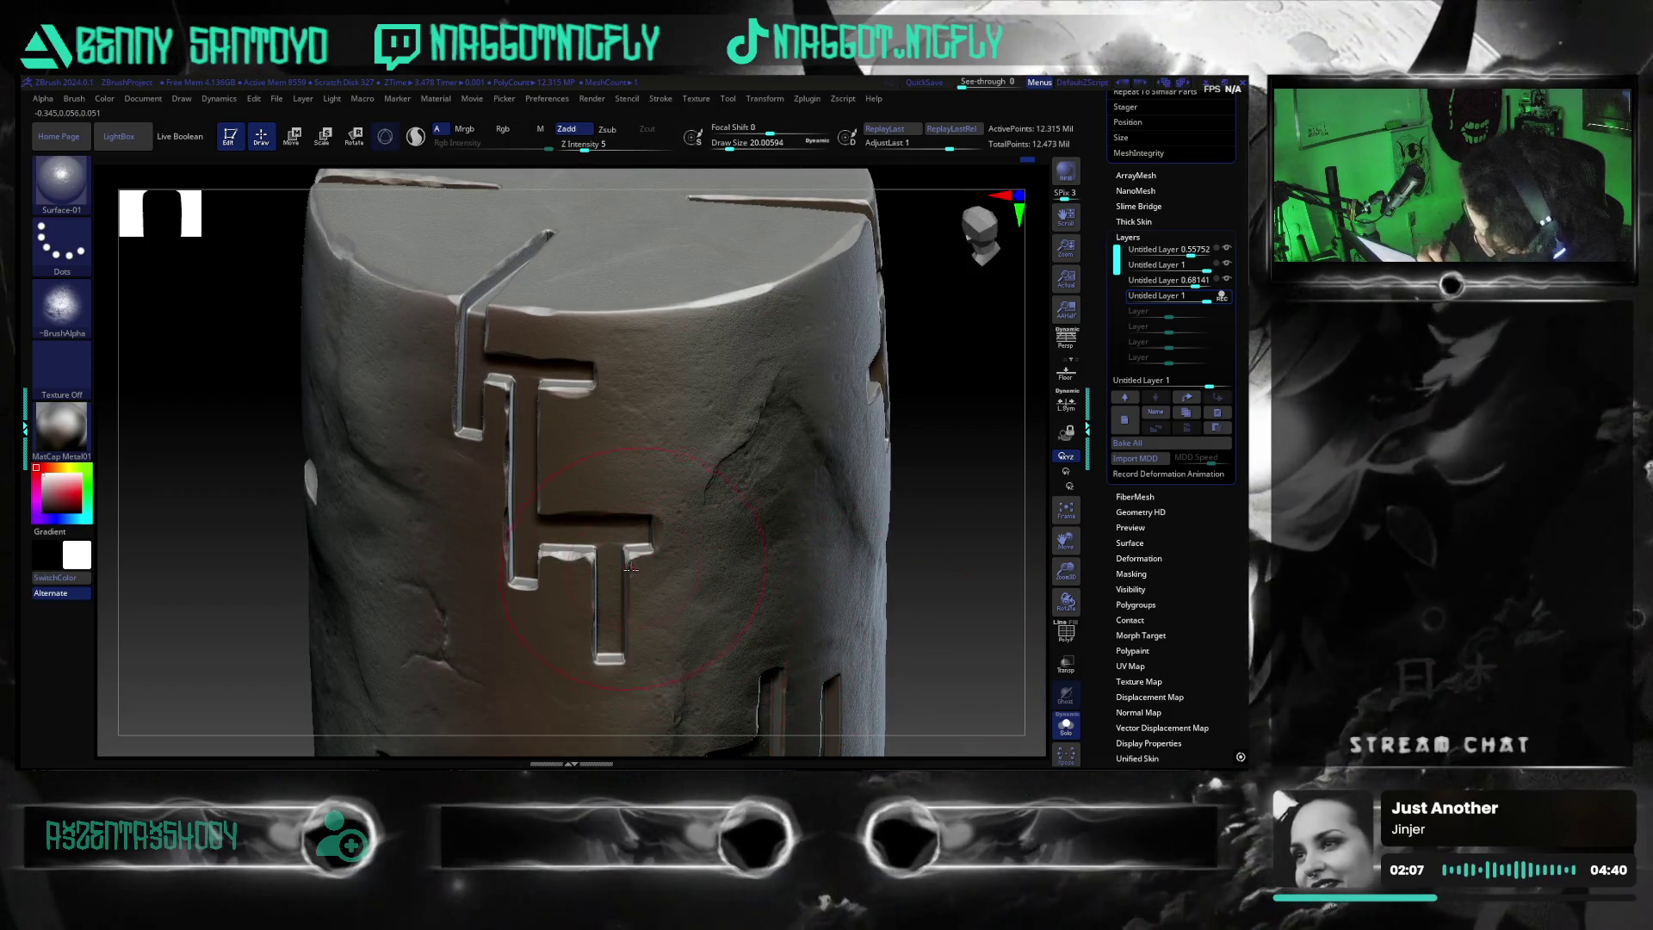
pyautogui.moveTo(564, 516); pyautogui.dragTo(578, 366)
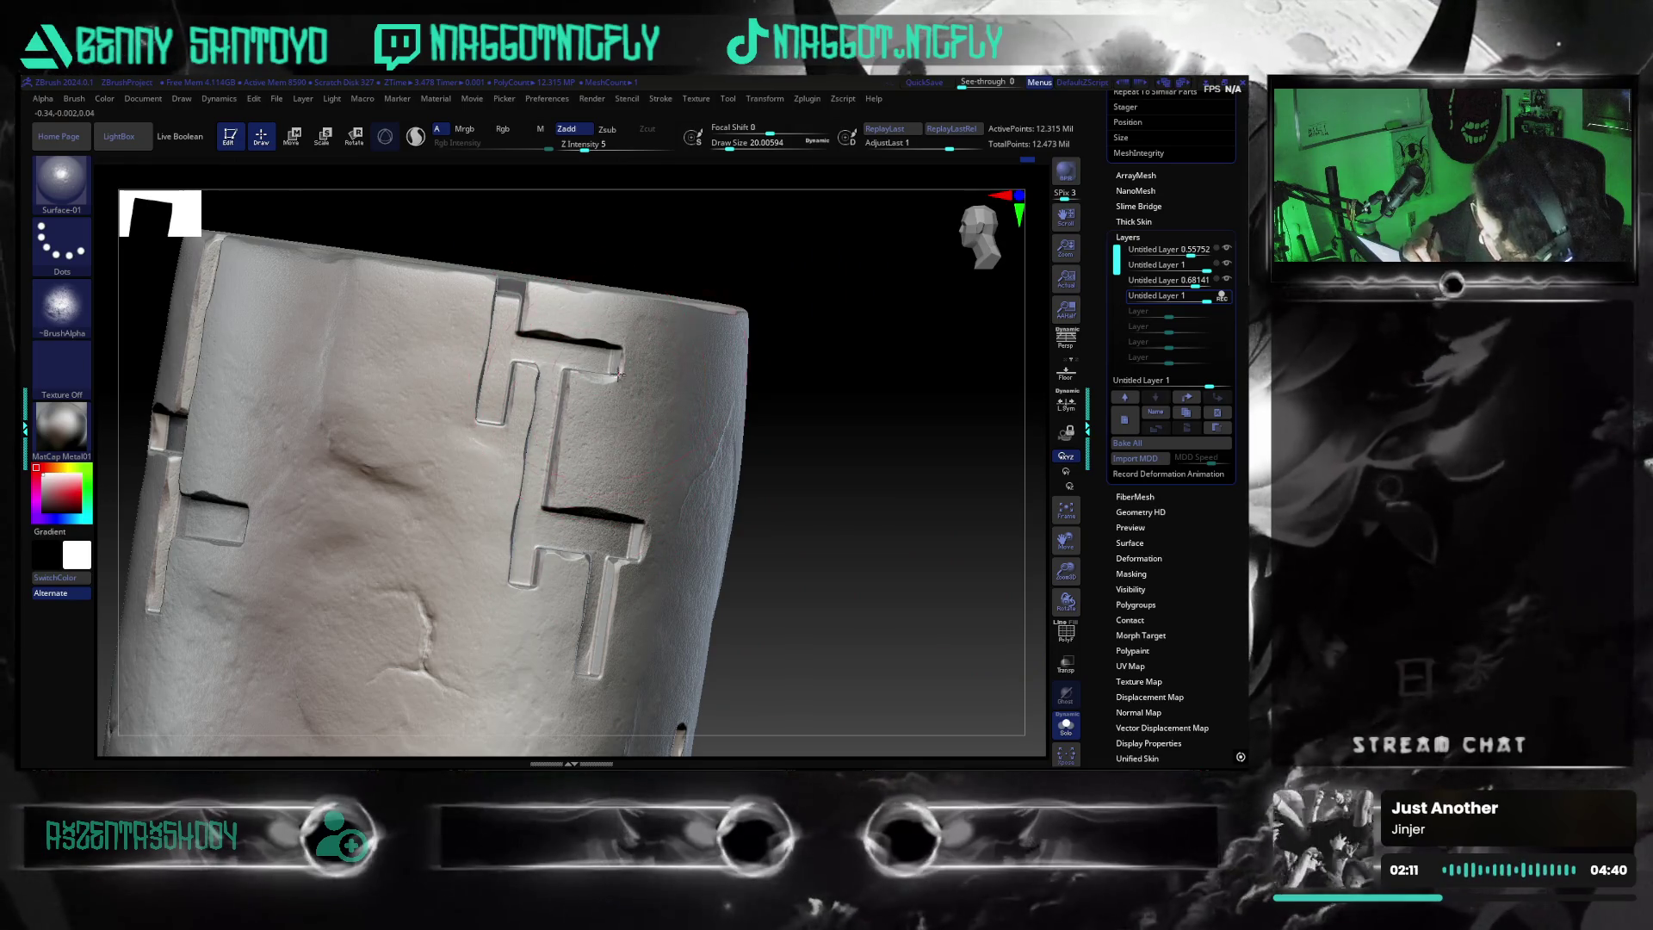
pyautogui.moveTo(741, 505); pyautogui.dragTo(675, 520)
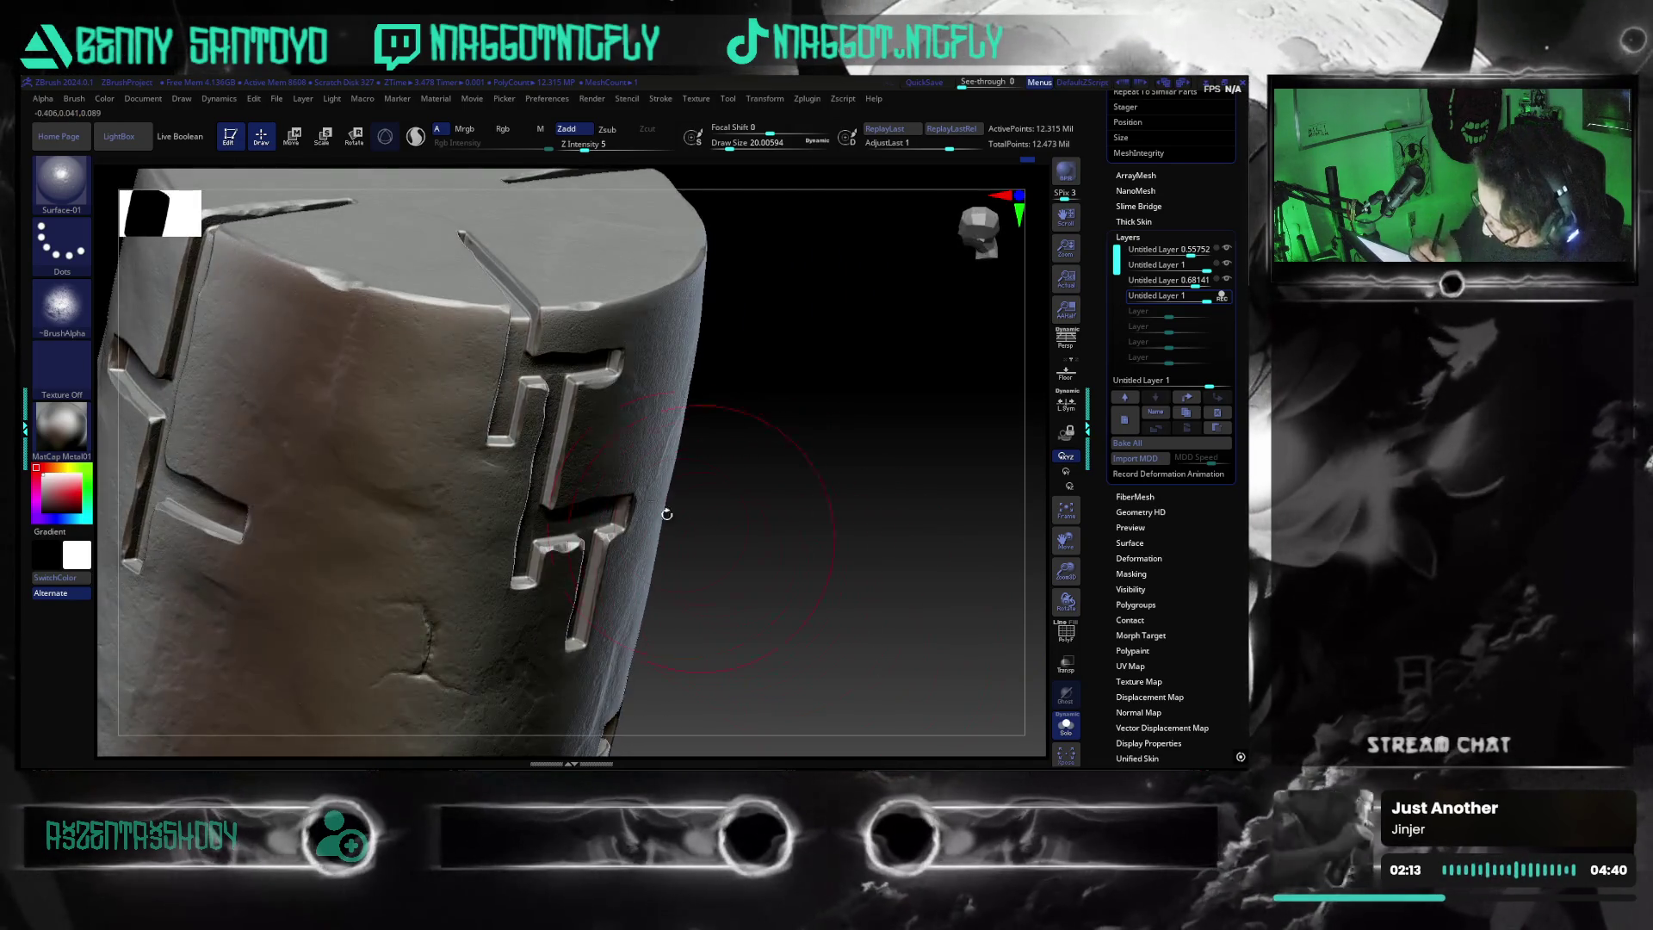
pyautogui.moveTo(690, 571)
pyautogui.mouseDown()
pyautogui.moveTo(783, 565)
pyautogui.moveTo(764, 583)
pyautogui.moveTo(793, 634)
pyautogui.moveTo(775, 658)
pyautogui.moveTo(875, 672)
pyautogui.moveTo(861, 663)
pyautogui.mouseUp()
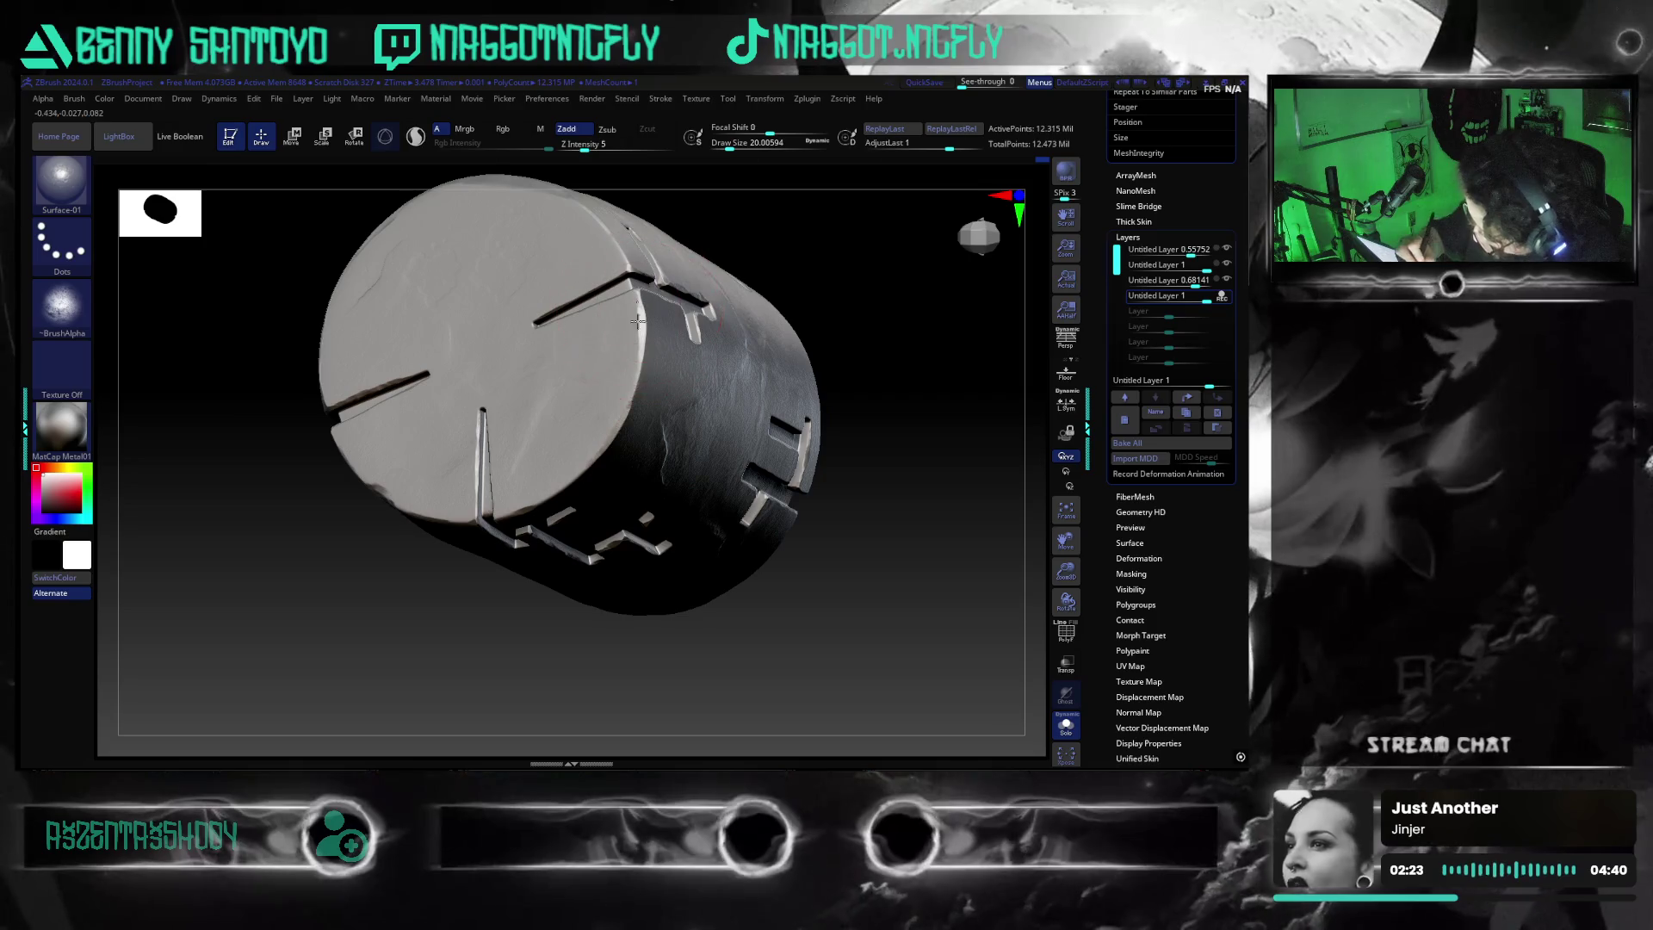
pyautogui.moveTo(886, 547)
pyautogui.mouseDown()
pyautogui.moveTo(826, 500)
pyautogui.moveTo(456, 439)
pyautogui.mouseUp()
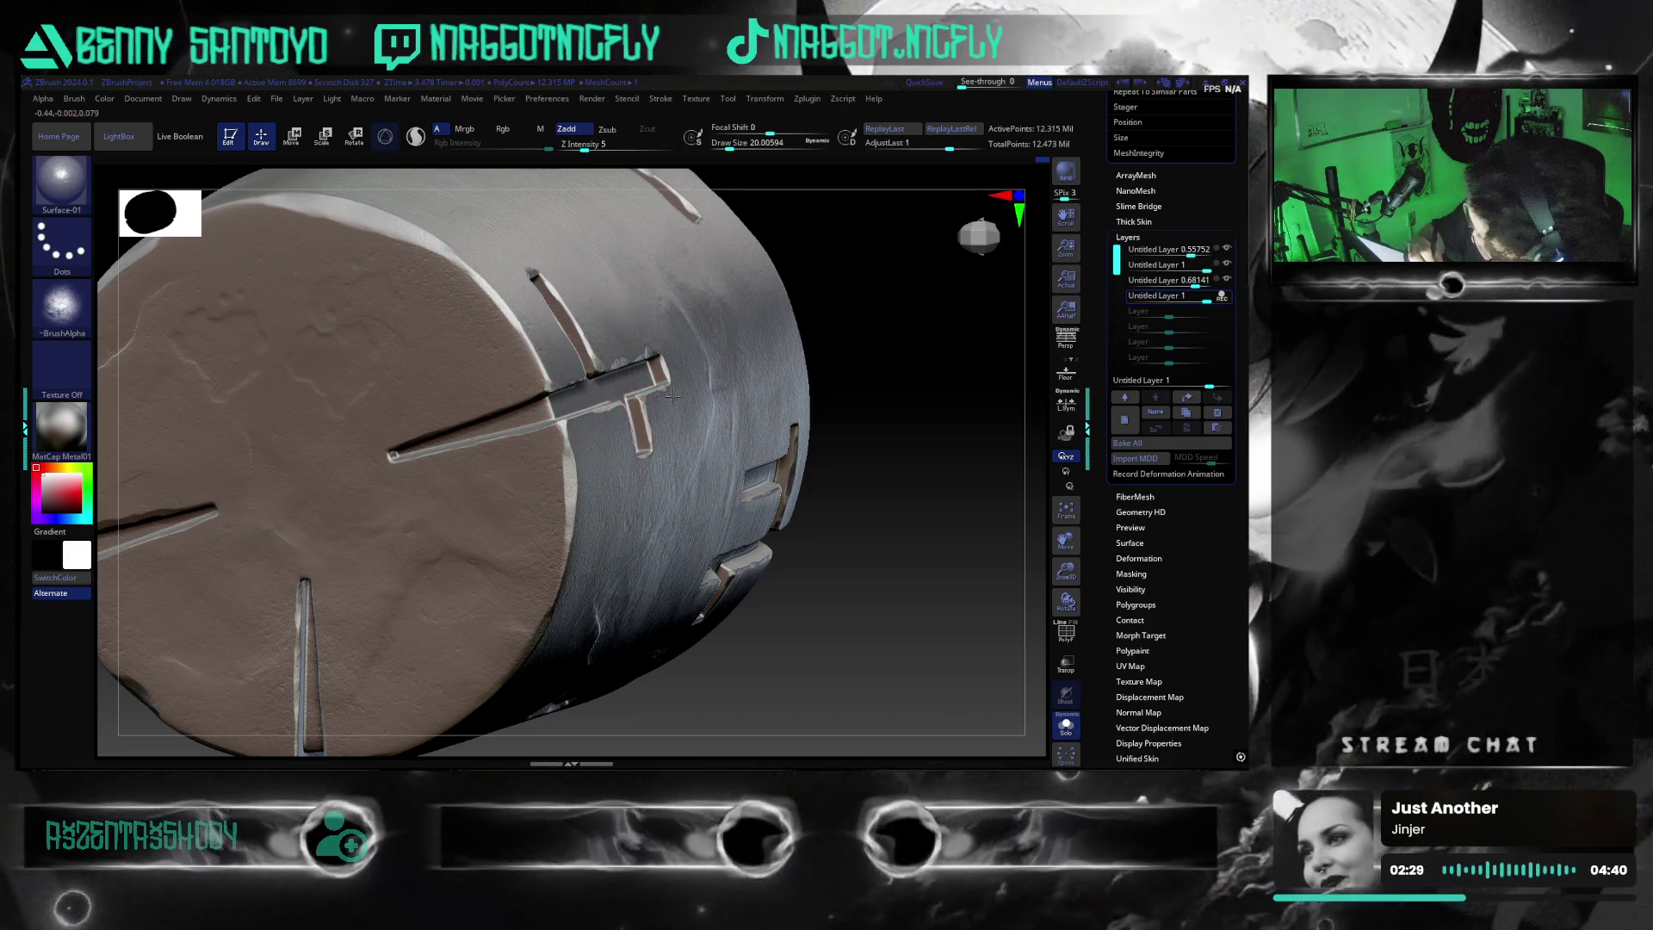
pyautogui.moveTo(759, 394); pyautogui.dragTo(451, 428)
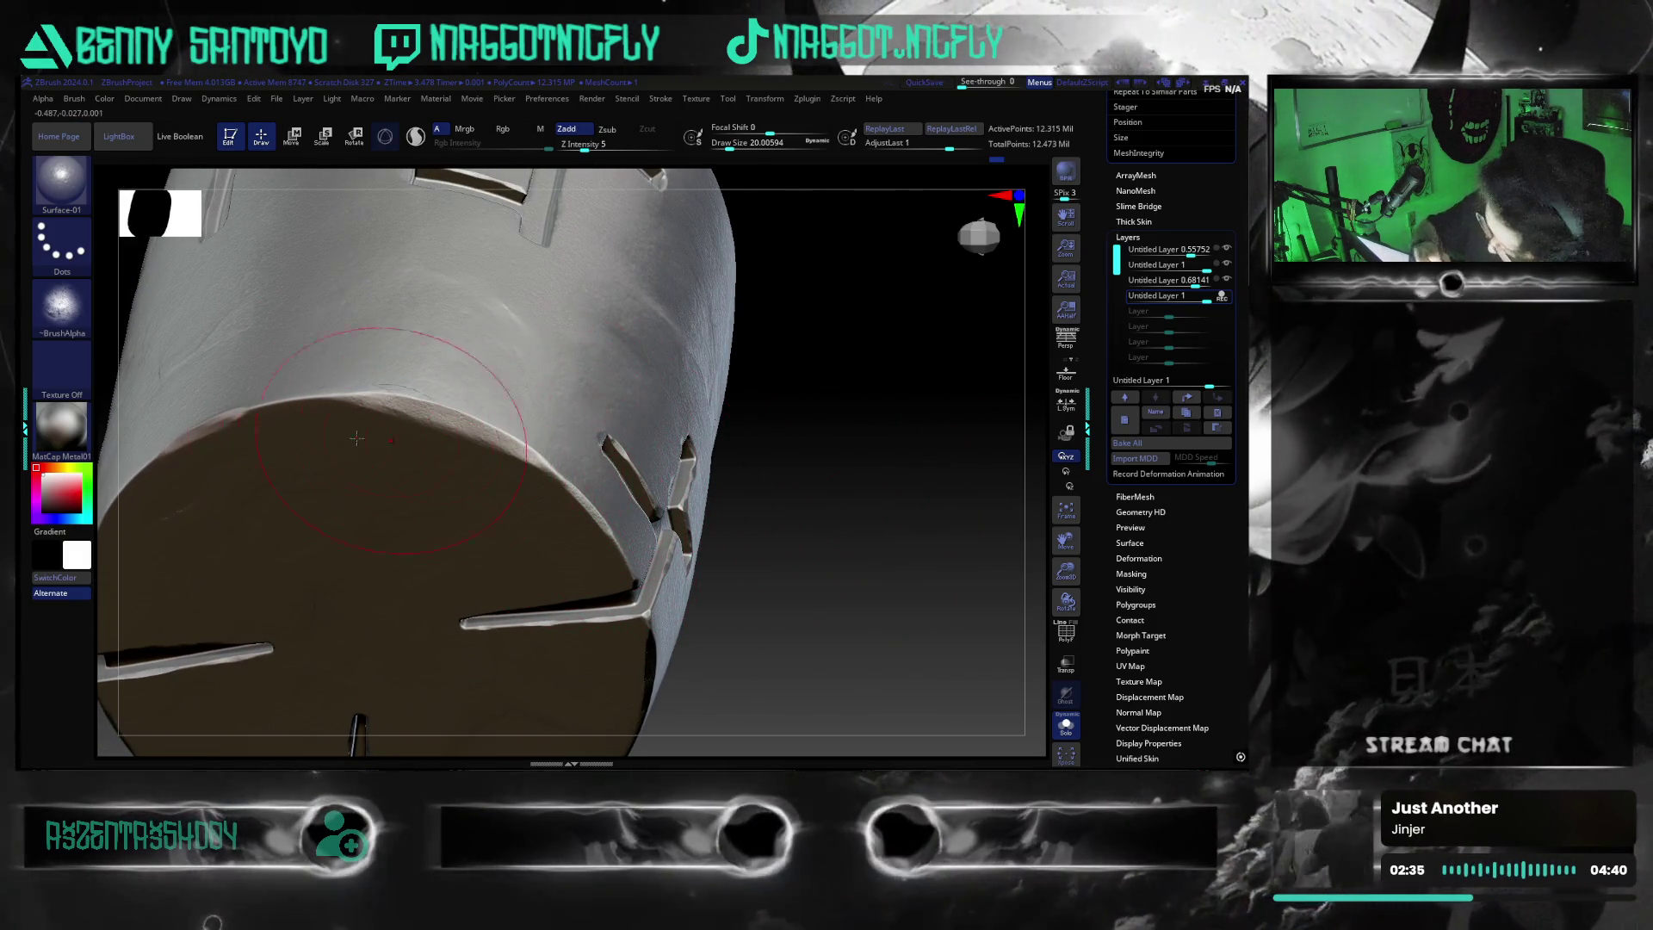
pyautogui.moveTo(796, 543)
pyautogui.mouseDown()
pyautogui.moveTo(827, 579)
pyautogui.moveTo(800, 585)
pyautogui.moveTo(808, 602)
pyautogui.moveTo(861, 570)
pyautogui.mouseUp()
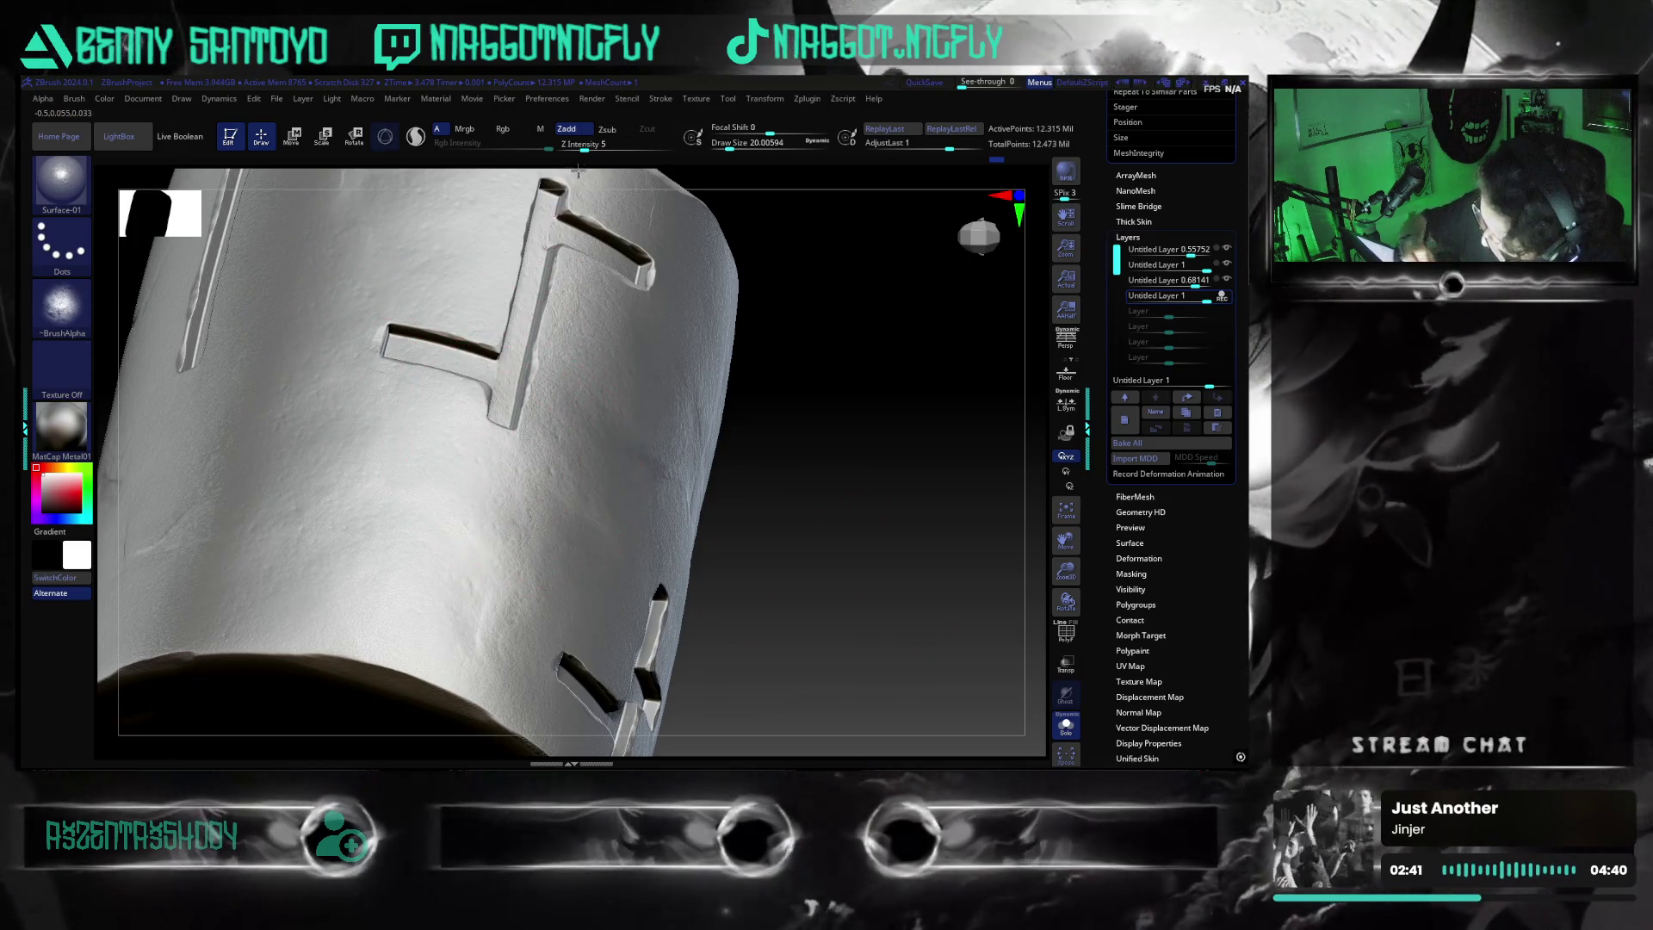
pyautogui.moveTo(575, 173); pyautogui.dragTo(554, 351)
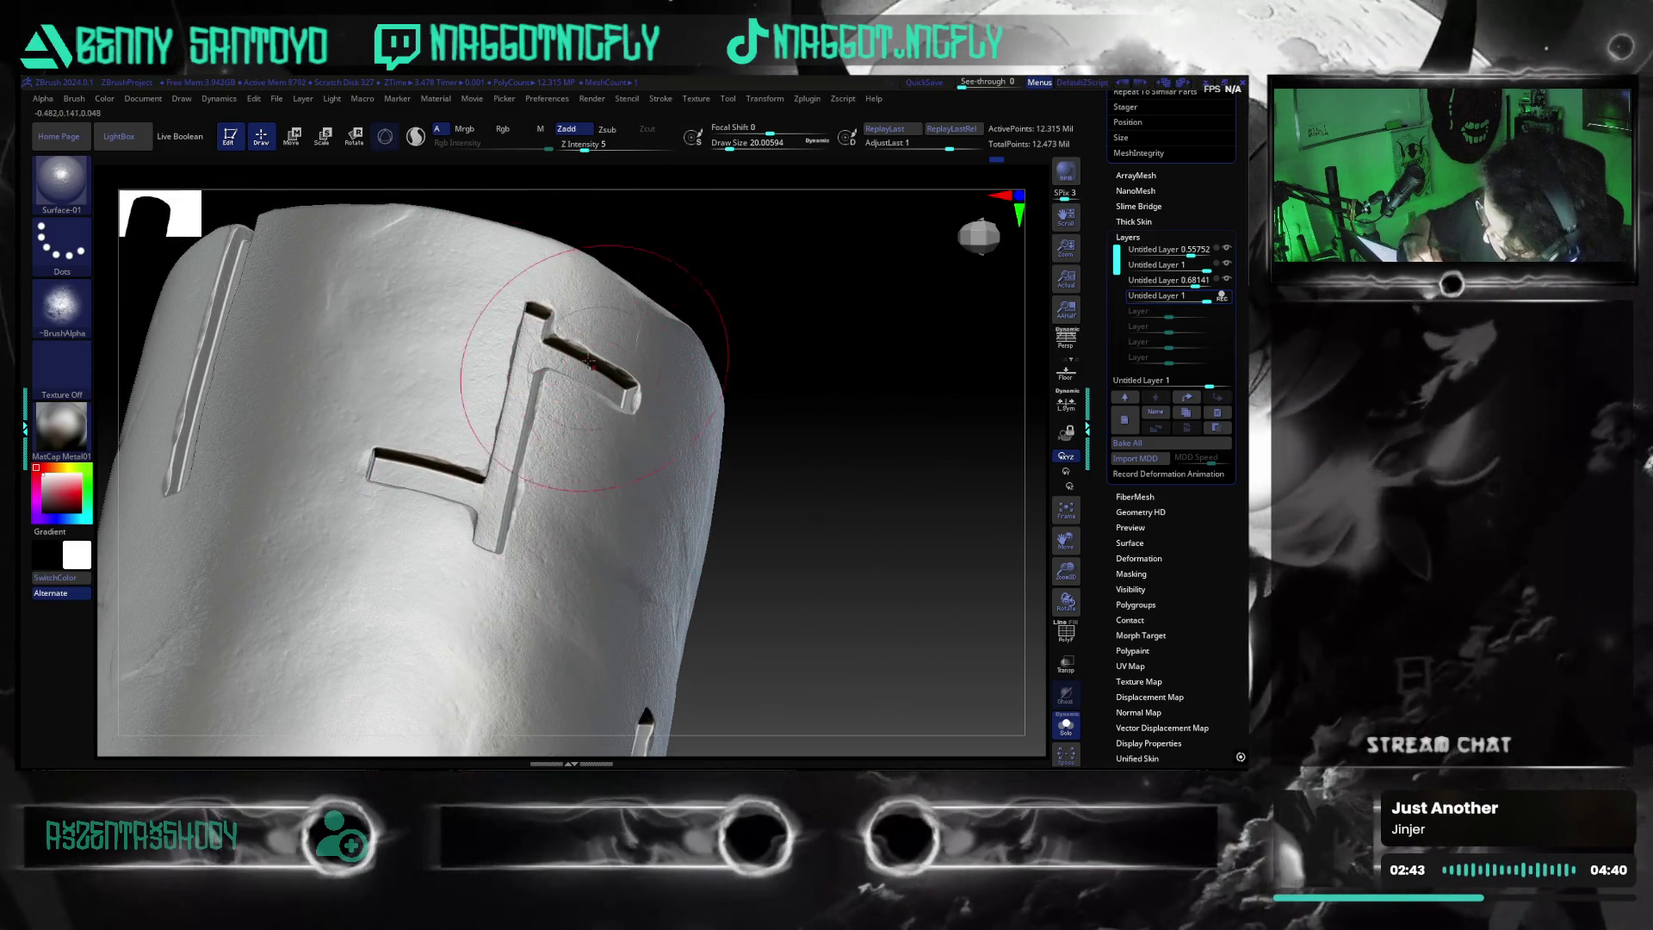
pyautogui.moveTo(790, 576)
pyautogui.mouseDown()
pyautogui.moveTo(882, 579)
pyautogui.moveTo(819, 650)
pyautogui.moveTo(890, 622)
pyautogui.moveTo(867, 602)
pyautogui.moveTo(896, 604)
pyautogui.moveTo(839, 598)
pyautogui.moveTo(849, 565)
pyautogui.moveTo(896, 654)
pyautogui.mouseUp()
pyautogui.press('f')
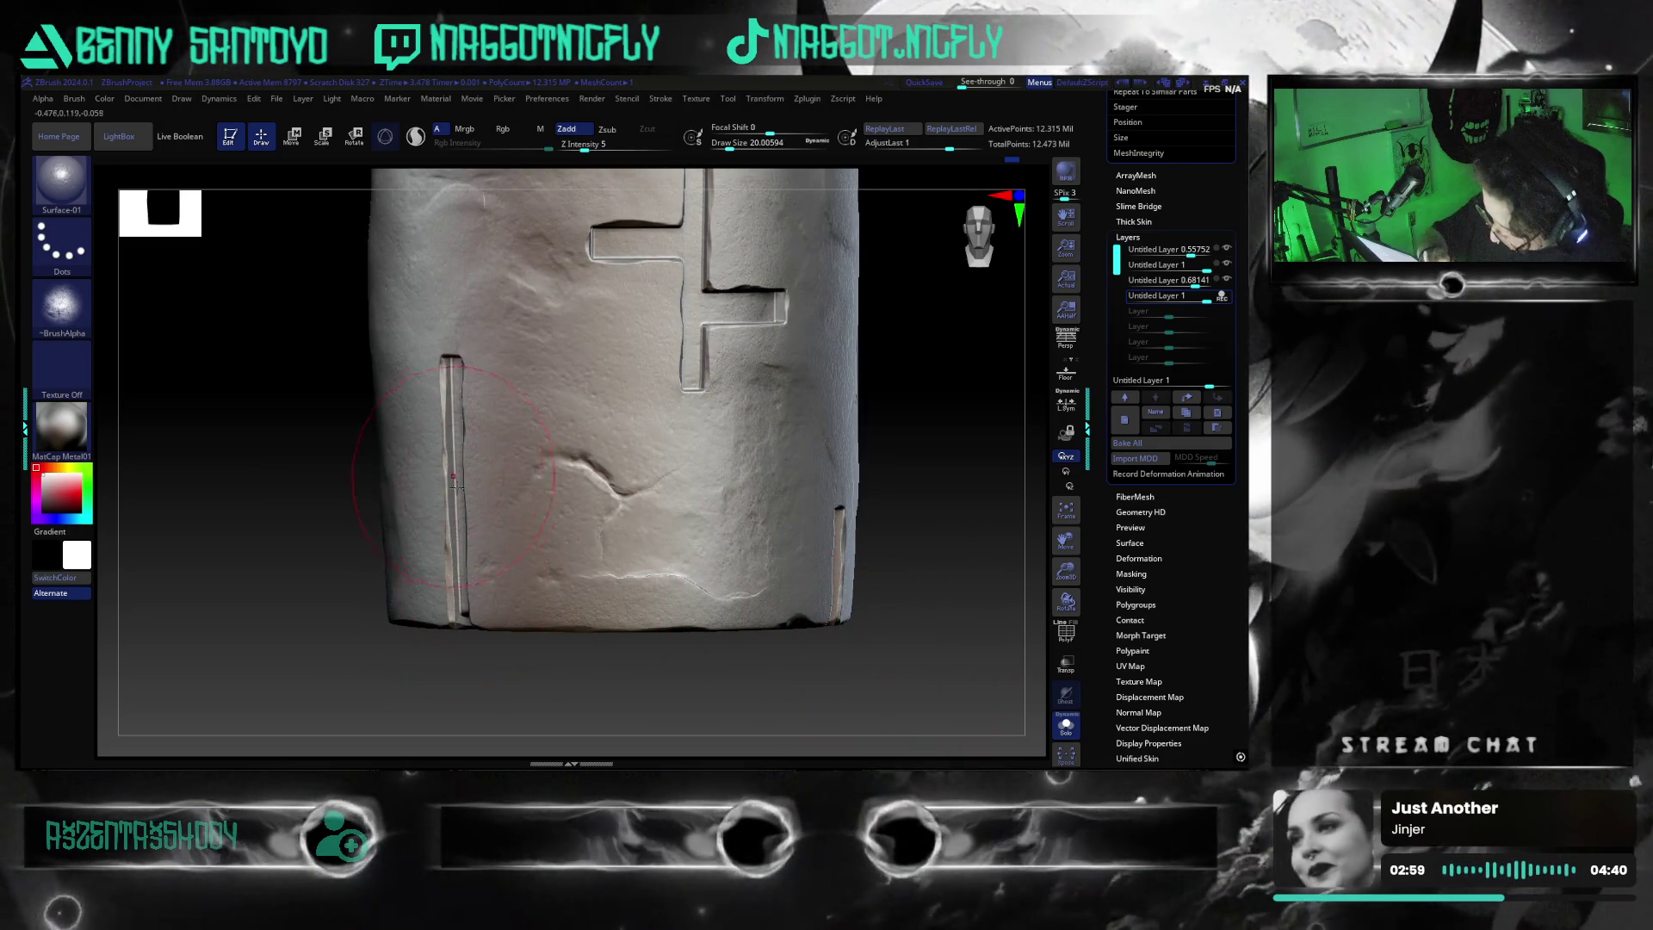
pyautogui.moveTo(457, 694); pyautogui.dragTo(327, 681)
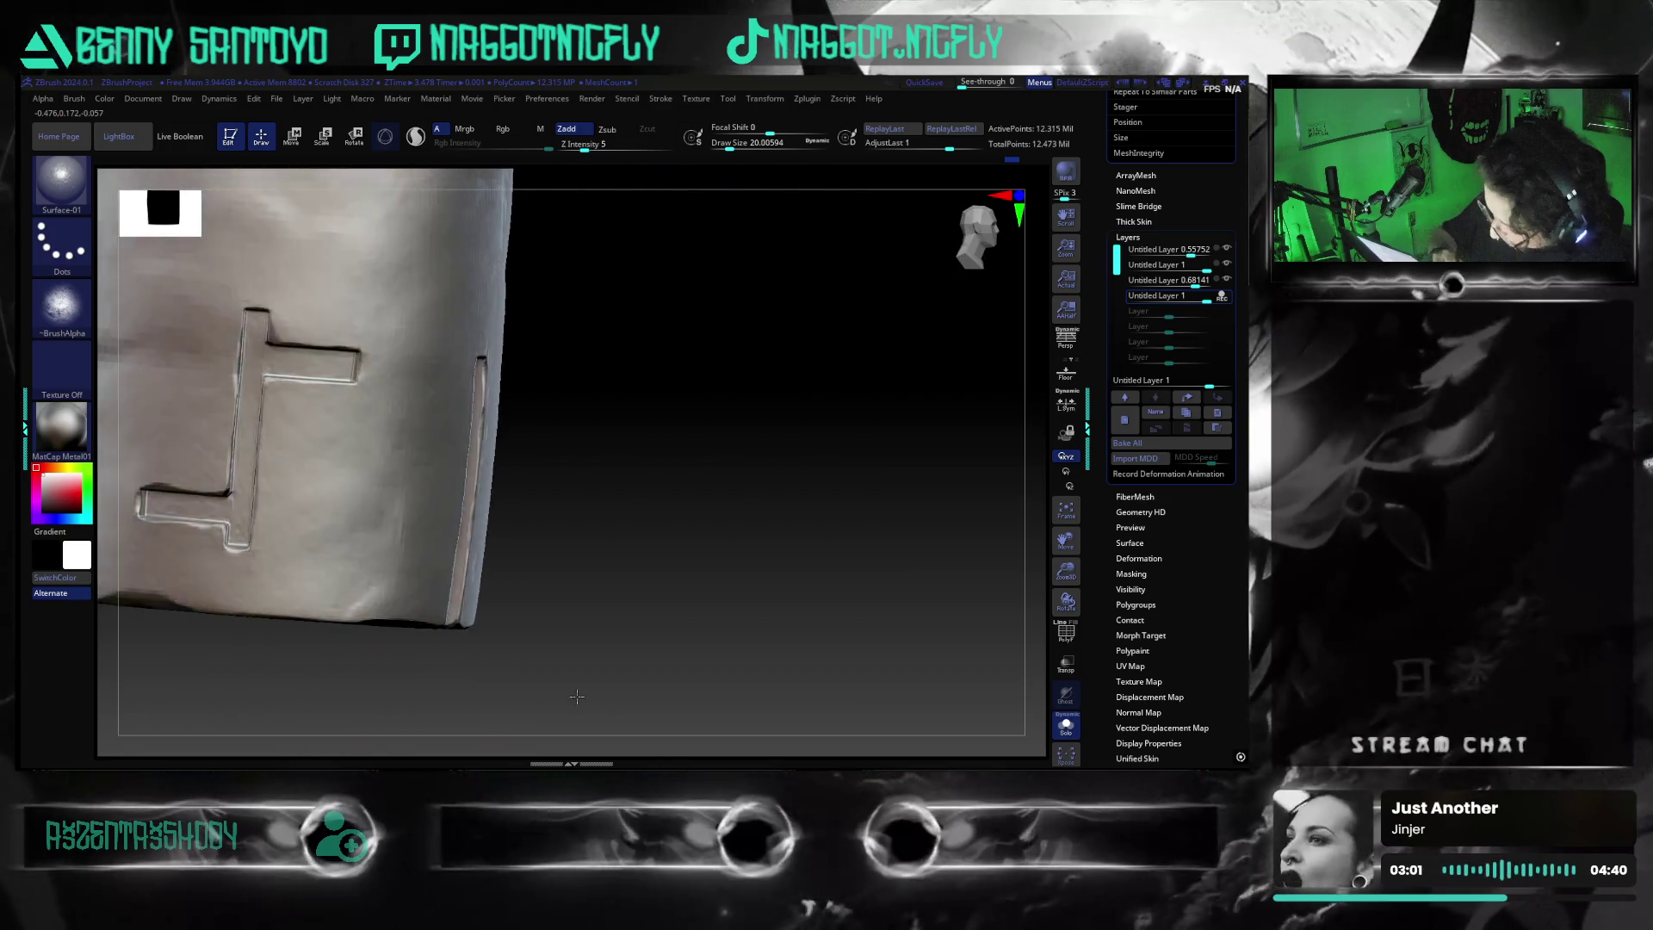
# Orbit around the weathered cylinder to inspect the T-shaped slots and end face
pyautogui.moveTo(643, 581); pyautogui.dragTo(520, 468)
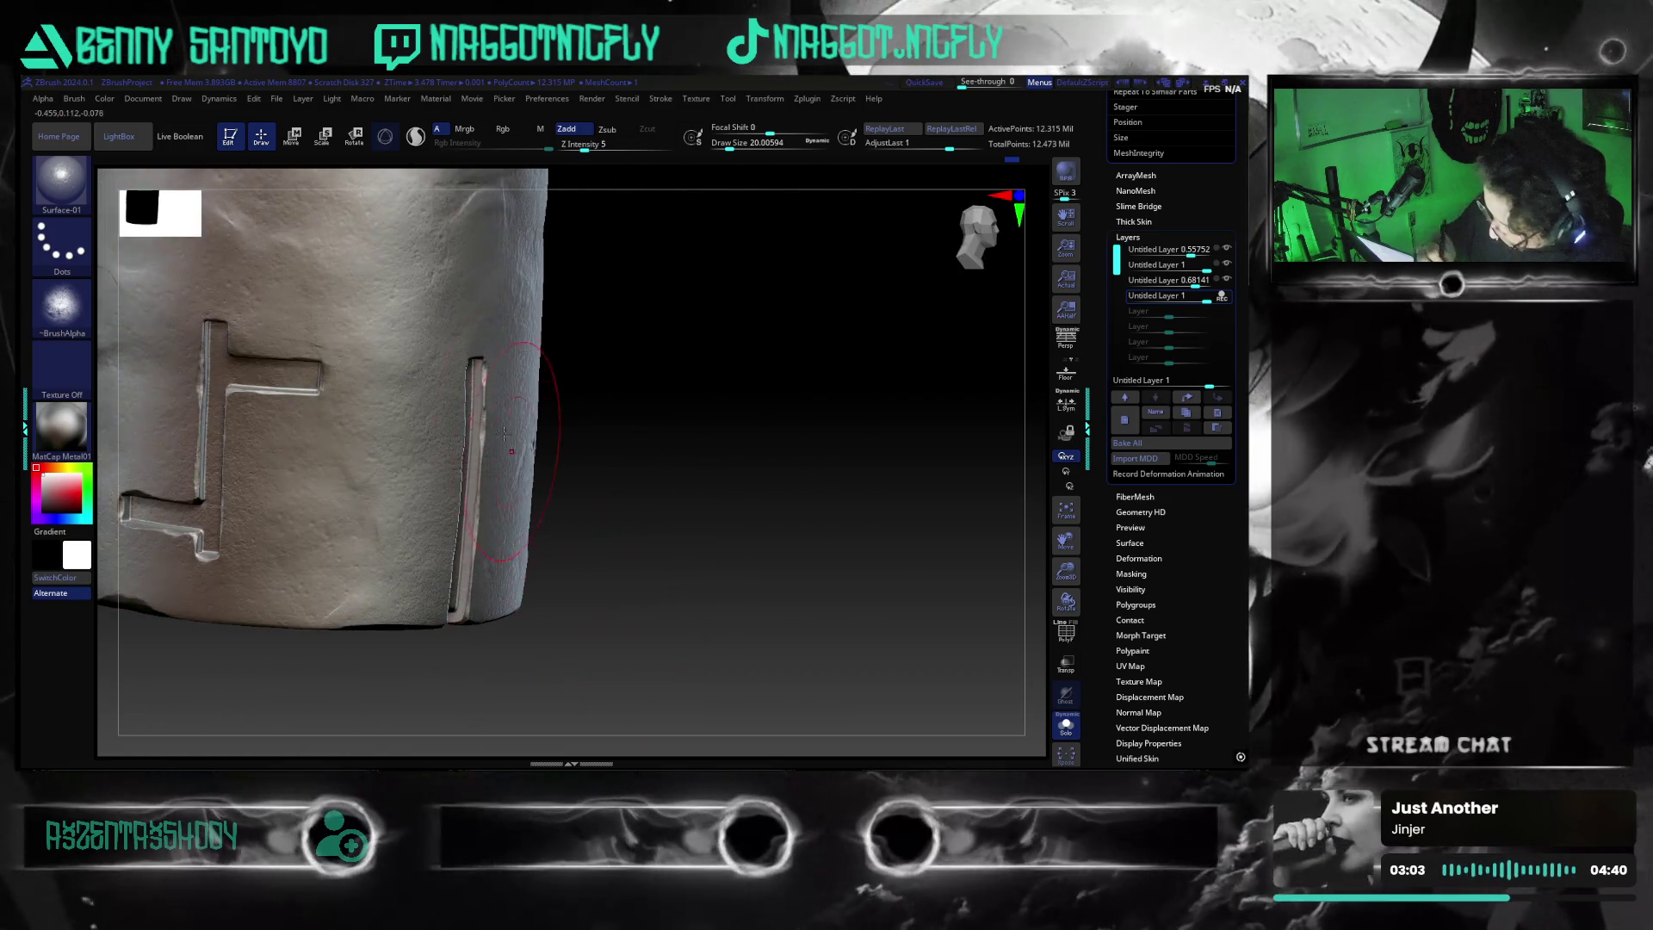
pyautogui.moveTo(758, 654)
pyautogui.mouseDown()
pyautogui.moveTo(822, 664)
pyautogui.moveTo(720, 645)
pyautogui.moveTo(778, 650)
pyautogui.moveTo(772, 572)
pyautogui.moveTo(786, 628)
pyautogui.moveTo(804, 633)
pyautogui.moveTo(756, 623)
pyautogui.moveTo(731, 564)
pyautogui.moveTo(749, 601)
pyautogui.moveTo(680, 599)
pyautogui.mouseUp()
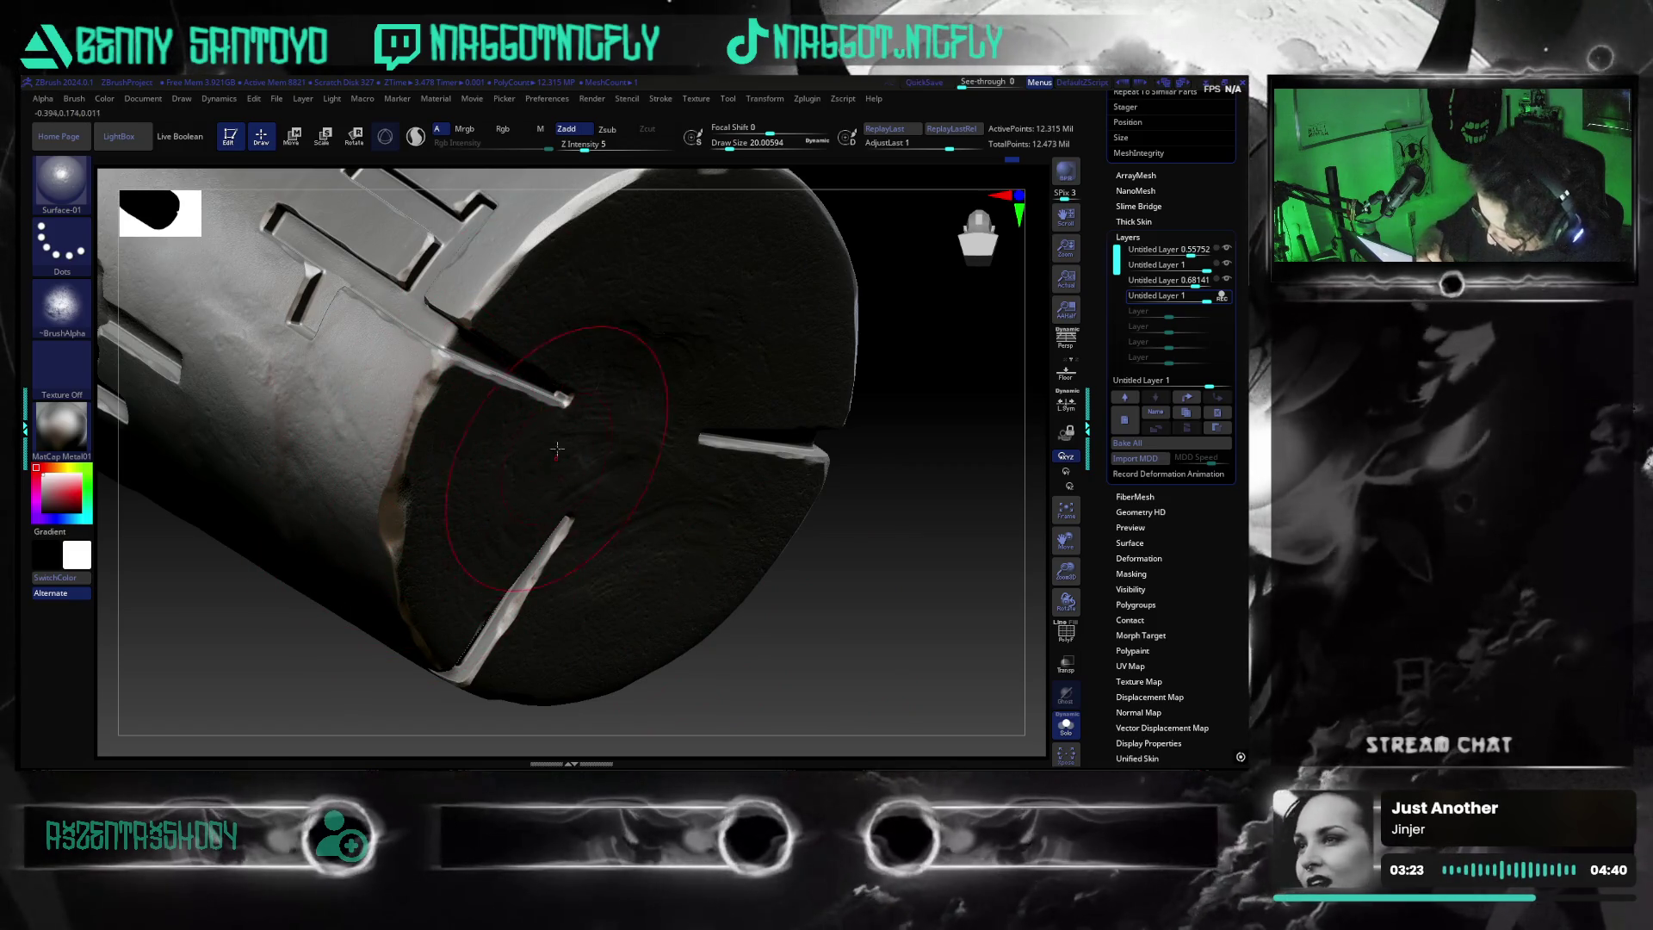
pyautogui.moveTo(859, 530)
pyautogui.mouseDown()
pyautogui.moveTo(762, 571)
pyautogui.moveTo(864, 491)
pyautogui.moveTo(800, 622)
pyautogui.mouseUp()
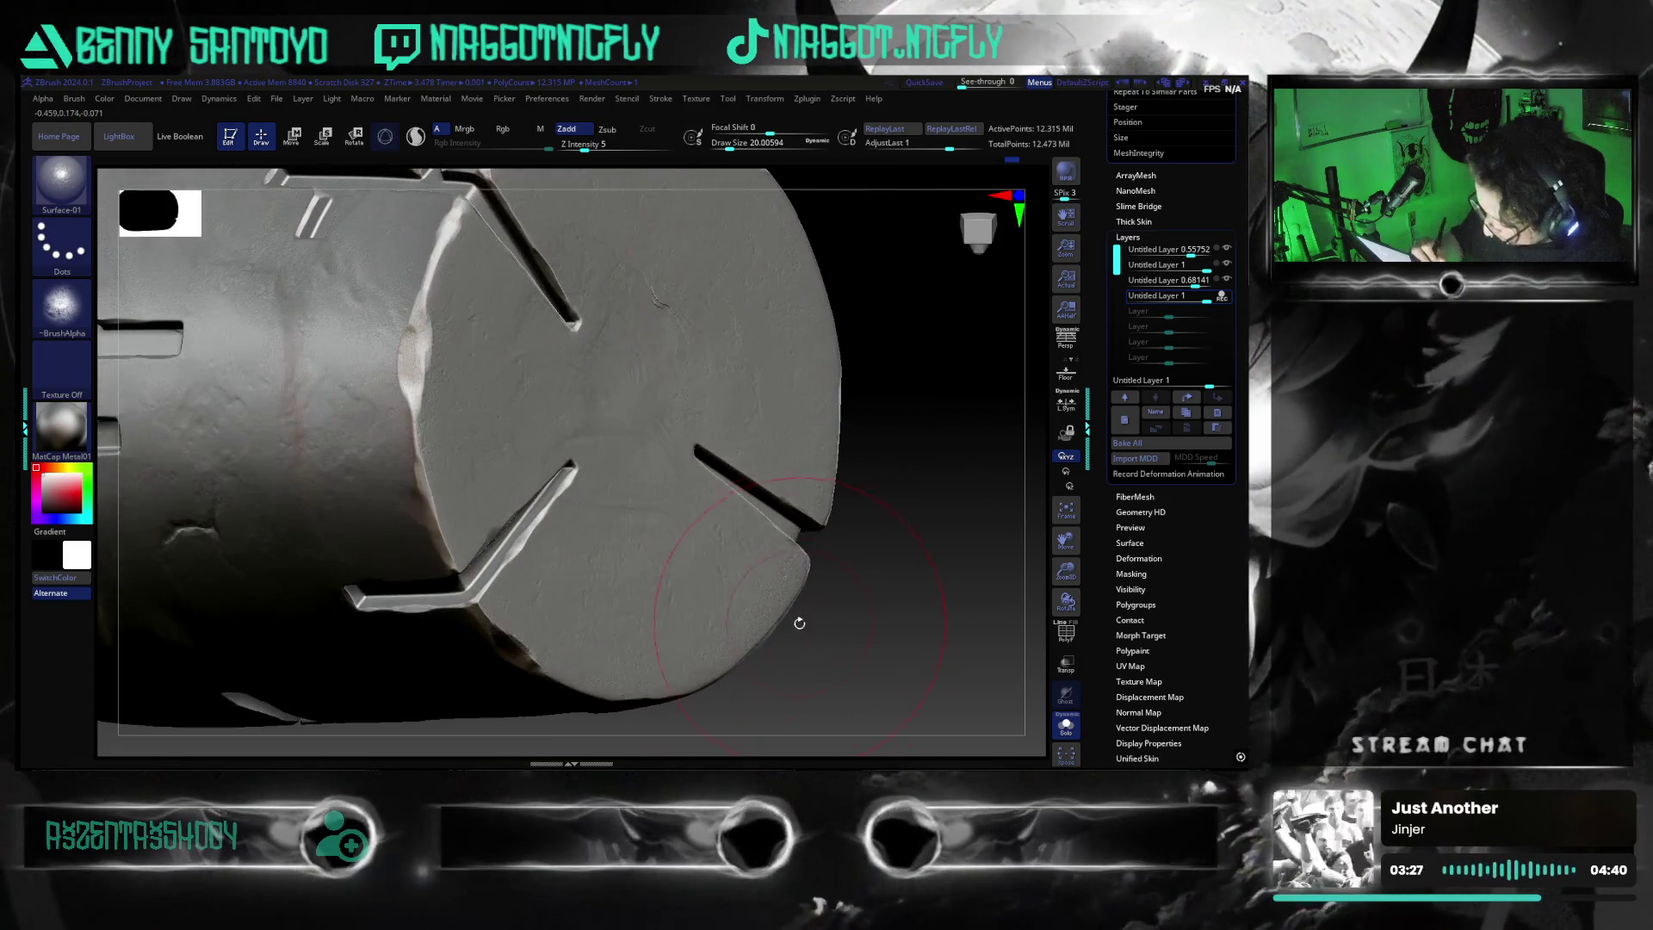
pyautogui.moveTo(824, 701); pyautogui.dragTo(660, 591)
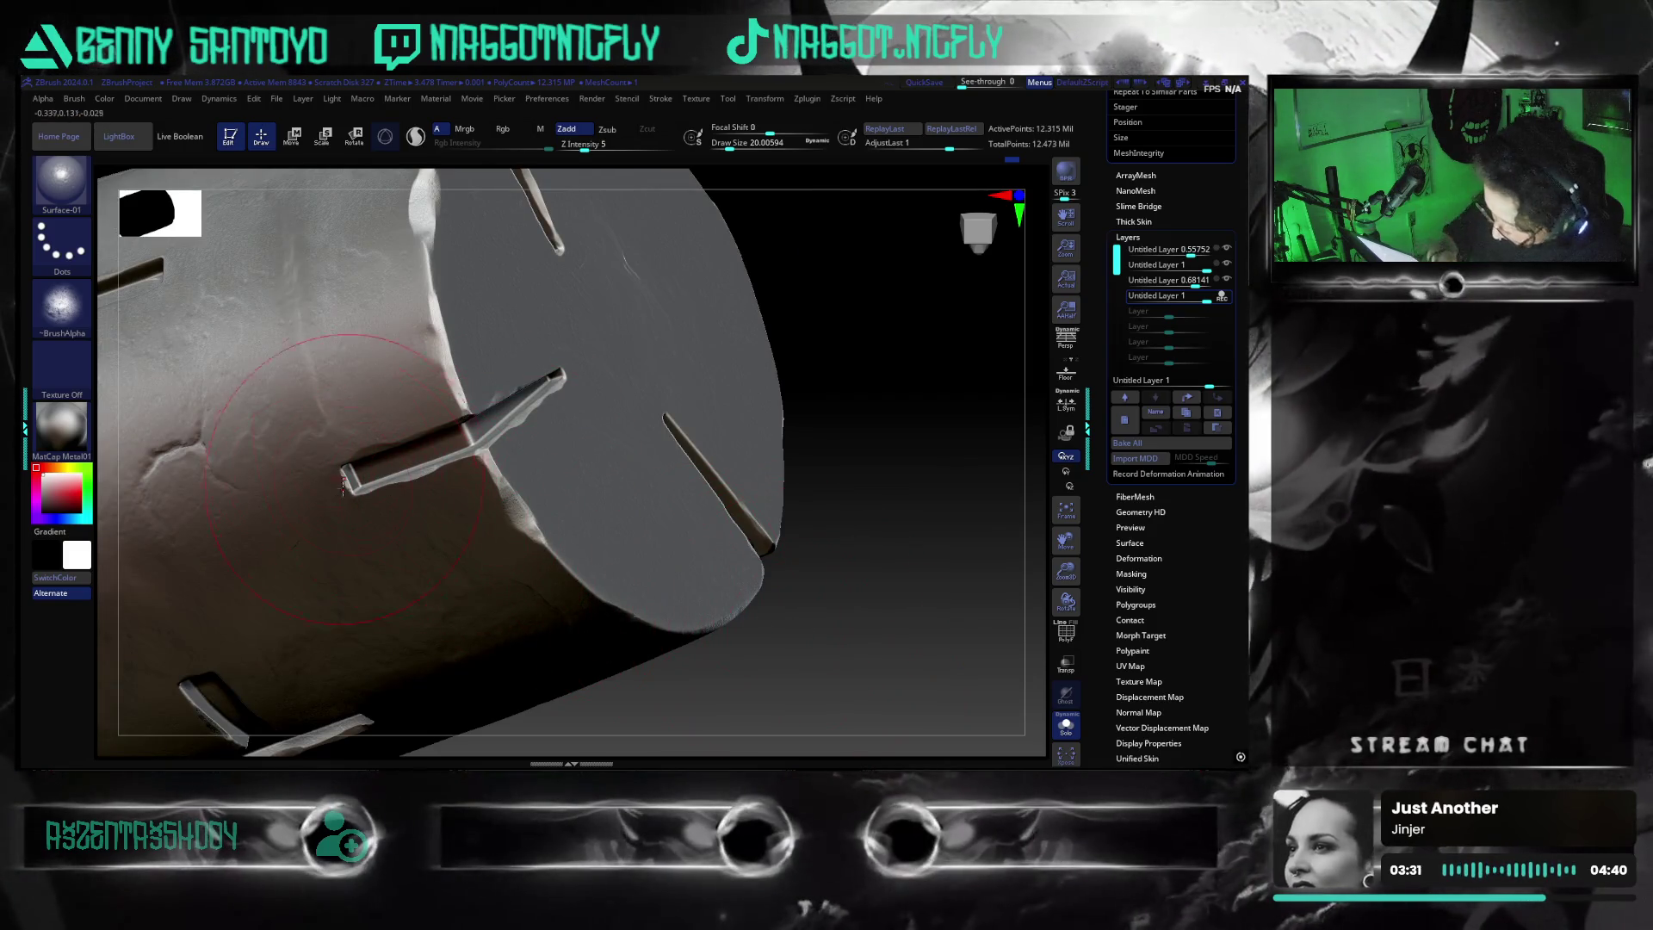
pyautogui.moveTo(843, 632)
pyautogui.mouseDown()
pyautogui.moveTo(791, 613)
pyautogui.moveTo(793, 565)
pyautogui.moveTo(746, 583)
pyautogui.moveTo(815, 583)
pyautogui.moveTo(810, 677)
pyautogui.moveTo(878, 594)
pyautogui.moveTo(876, 611)
pyautogui.moveTo(963, 659)
pyautogui.moveTo(966, 639)
pyautogui.moveTo(937, 659)
pyautogui.moveTo(845, 593)
pyautogui.moveTo(812, 646)
pyautogui.mouseUp()
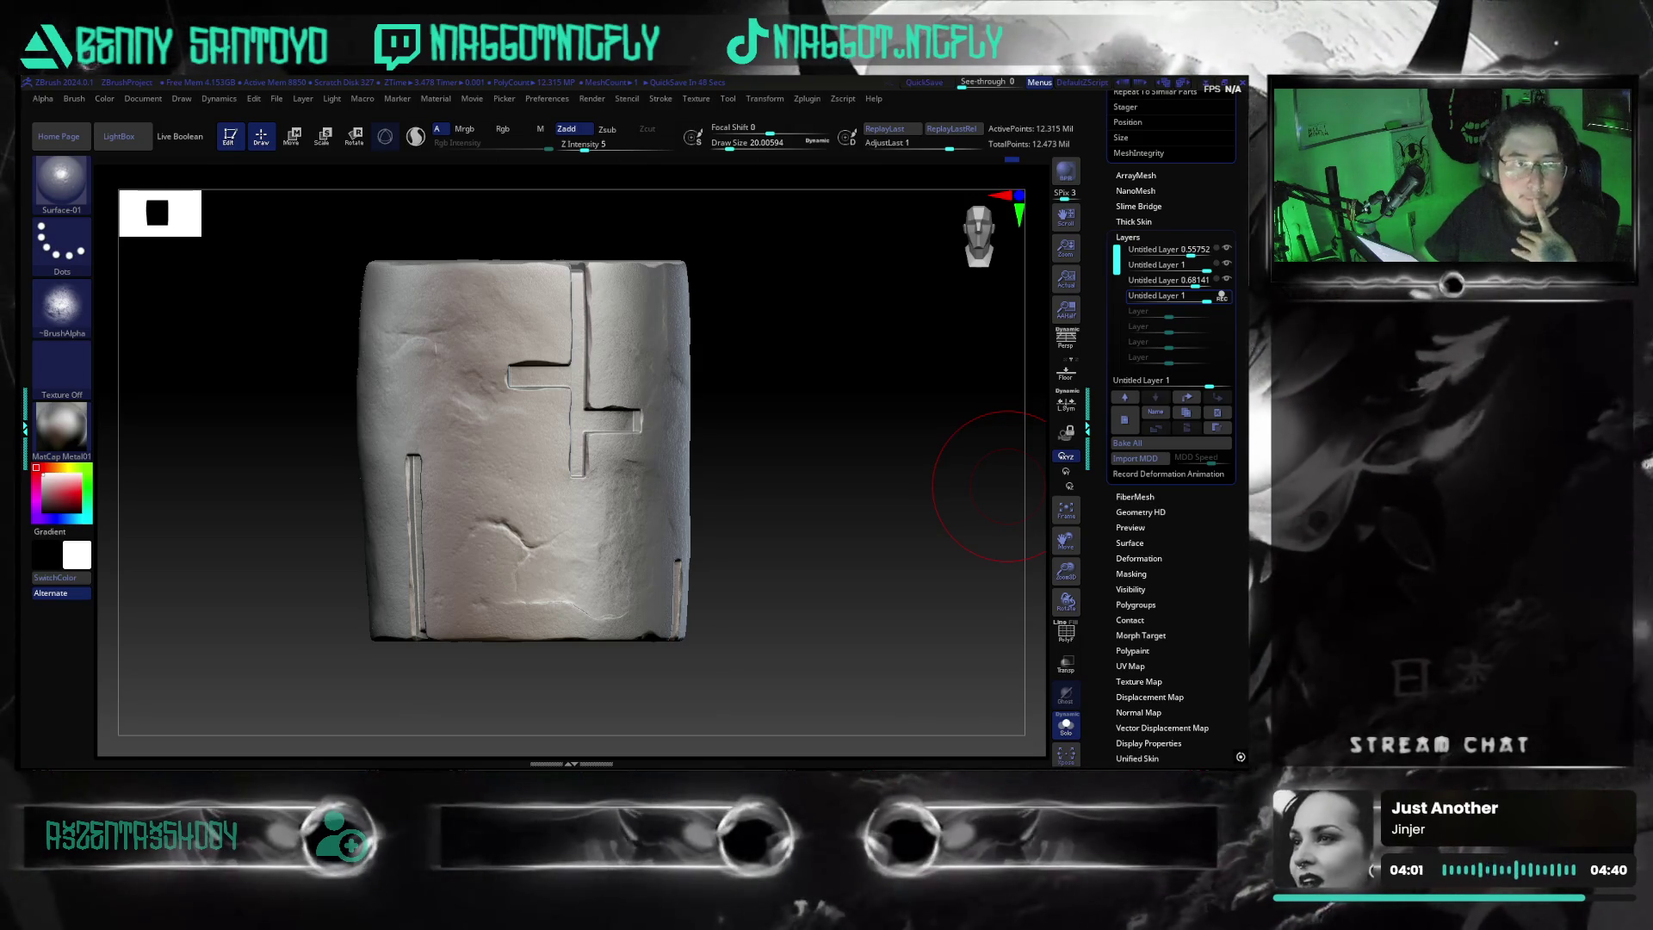
pyautogui.moveTo(1001, 487)
pyautogui.mouseDown()
pyautogui.moveTo(768, 690)
pyautogui.moveTo(808, 663)
pyautogui.moveTo(804, 647)
pyautogui.moveTo(884, 643)
pyautogui.moveTo(878, 612)
pyautogui.moveTo(866, 634)
pyautogui.moveTo(838, 628)
pyautogui.moveTo(895, 660)
pyautogui.mouseUp()
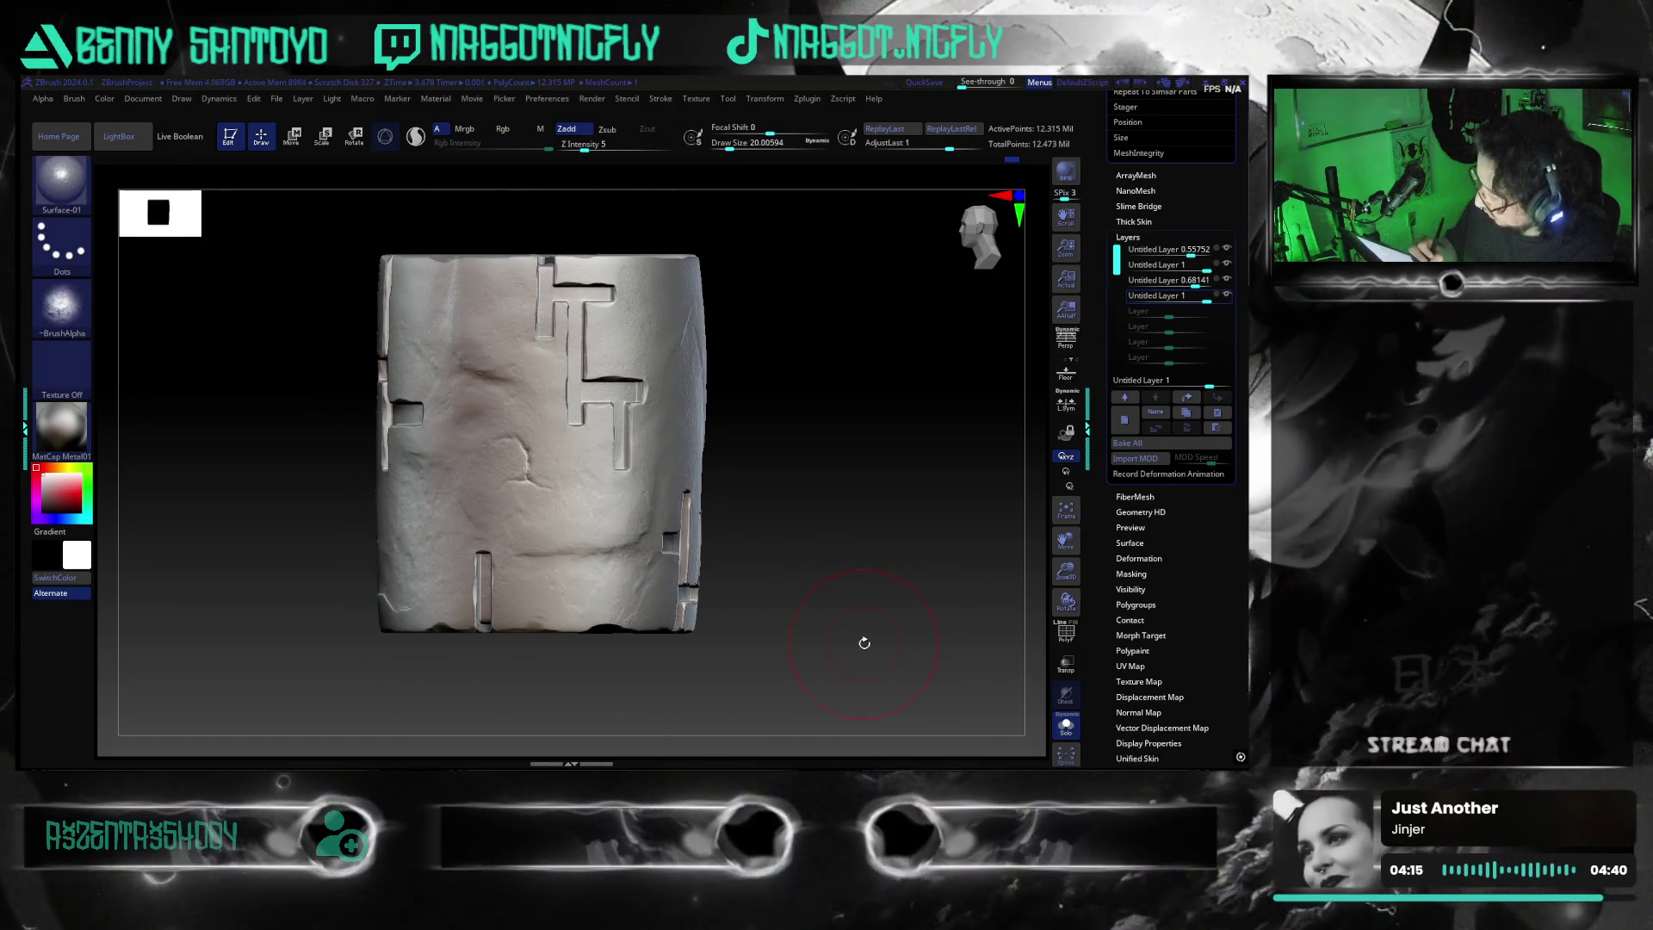
pyautogui.moveTo(849, 594); pyautogui.dragTo(857, 646)
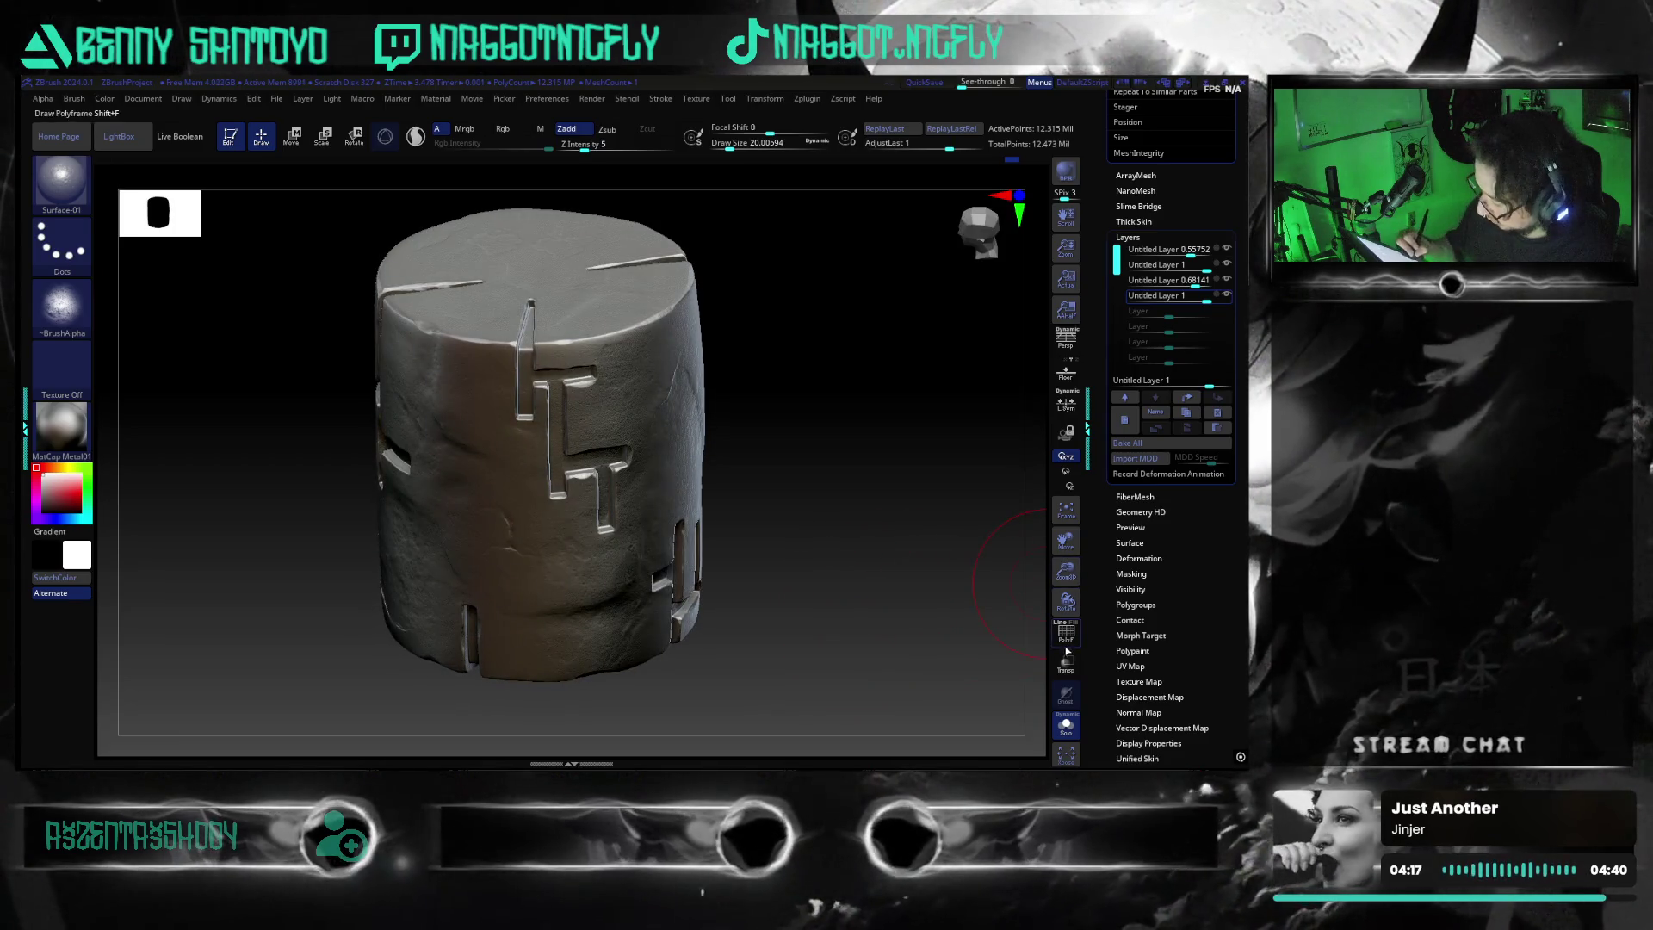
# Turn off Solo so every subtool appears beside the stone cylinder
pyautogui.click(1066, 723)
pyautogui.moveTo(859, 620)
pyautogui.mouseDown()
pyautogui.moveTo(829, 620)
pyautogui.moveTo(830, 635)
pyautogui.moveTo(778, 616)
pyautogui.moveTo(845, 616)
pyautogui.moveTo(874, 639)
pyautogui.moveTo(861, 646)
pyautogui.moveTo(887, 639)
pyautogui.moveTo(885, 609)
pyautogui.moveTo(922, 674)
pyautogui.moveTo(837, 646)
pyautogui.mouseUp()
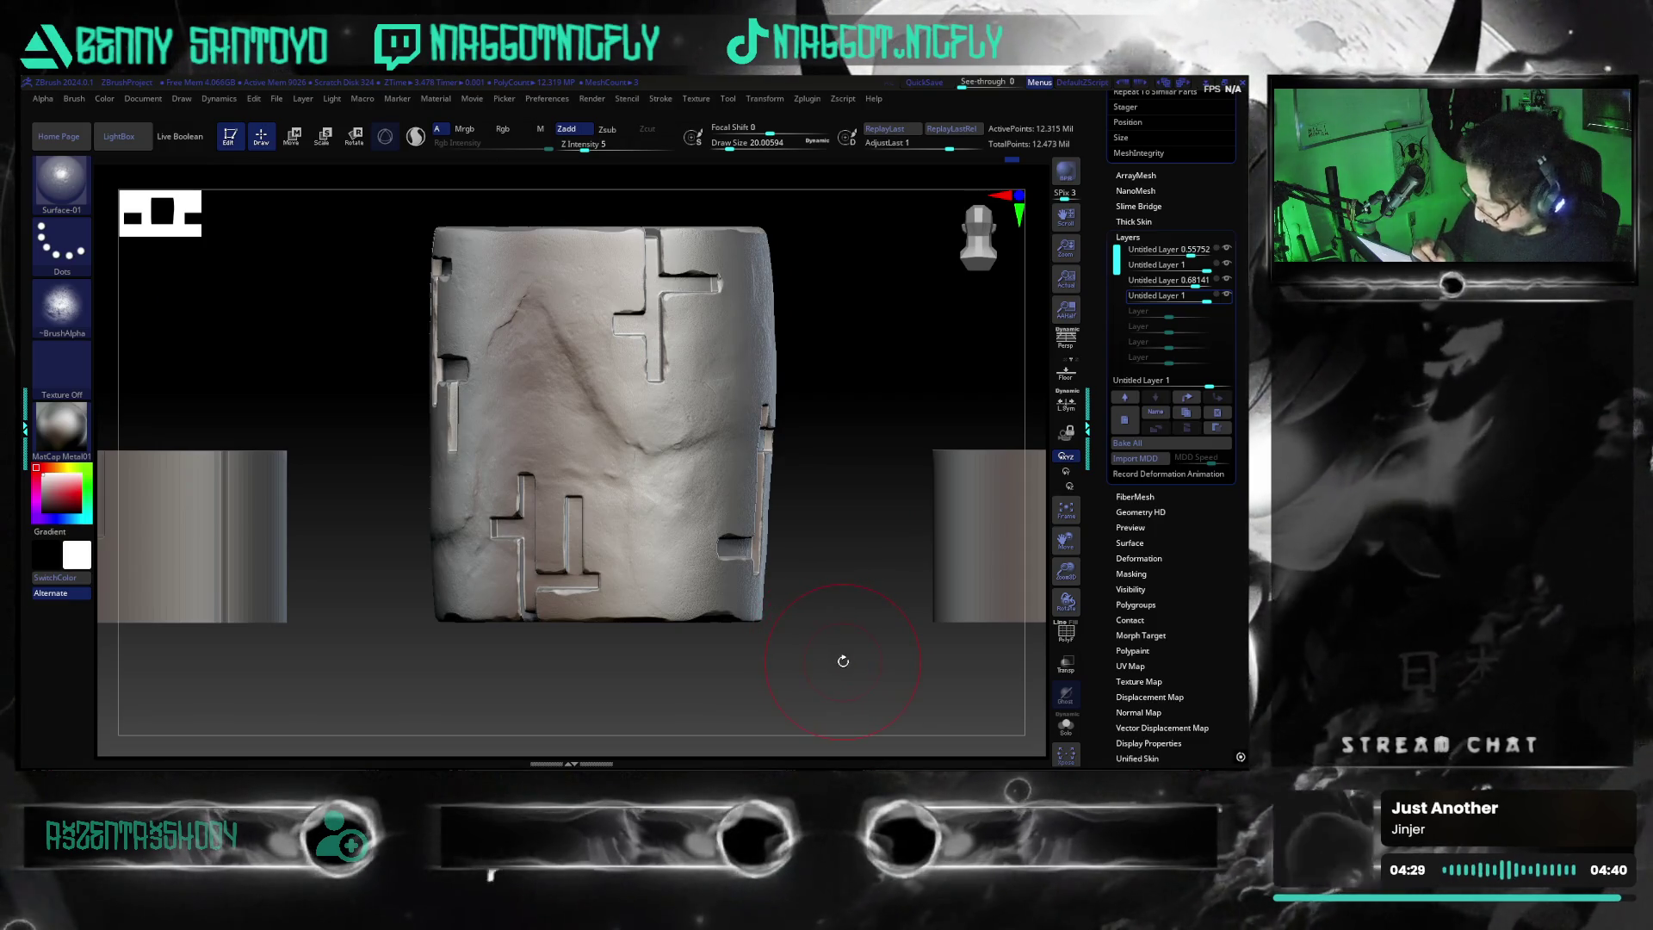
pyautogui.moveTo(837, 662)
pyautogui.mouseDown()
pyautogui.moveTo(822, 690)
pyautogui.moveTo(847, 685)
pyautogui.moveTo(802, 638)
pyautogui.moveTo(888, 555)
pyautogui.moveTo(830, 657)
pyautogui.moveTo(888, 653)
pyautogui.moveTo(871, 672)
pyautogui.moveTo(777, 655)
pyautogui.moveTo(805, 680)
pyautogui.moveTo(773, 637)
pyautogui.moveTo(709, 666)
pyautogui.mouseUp()
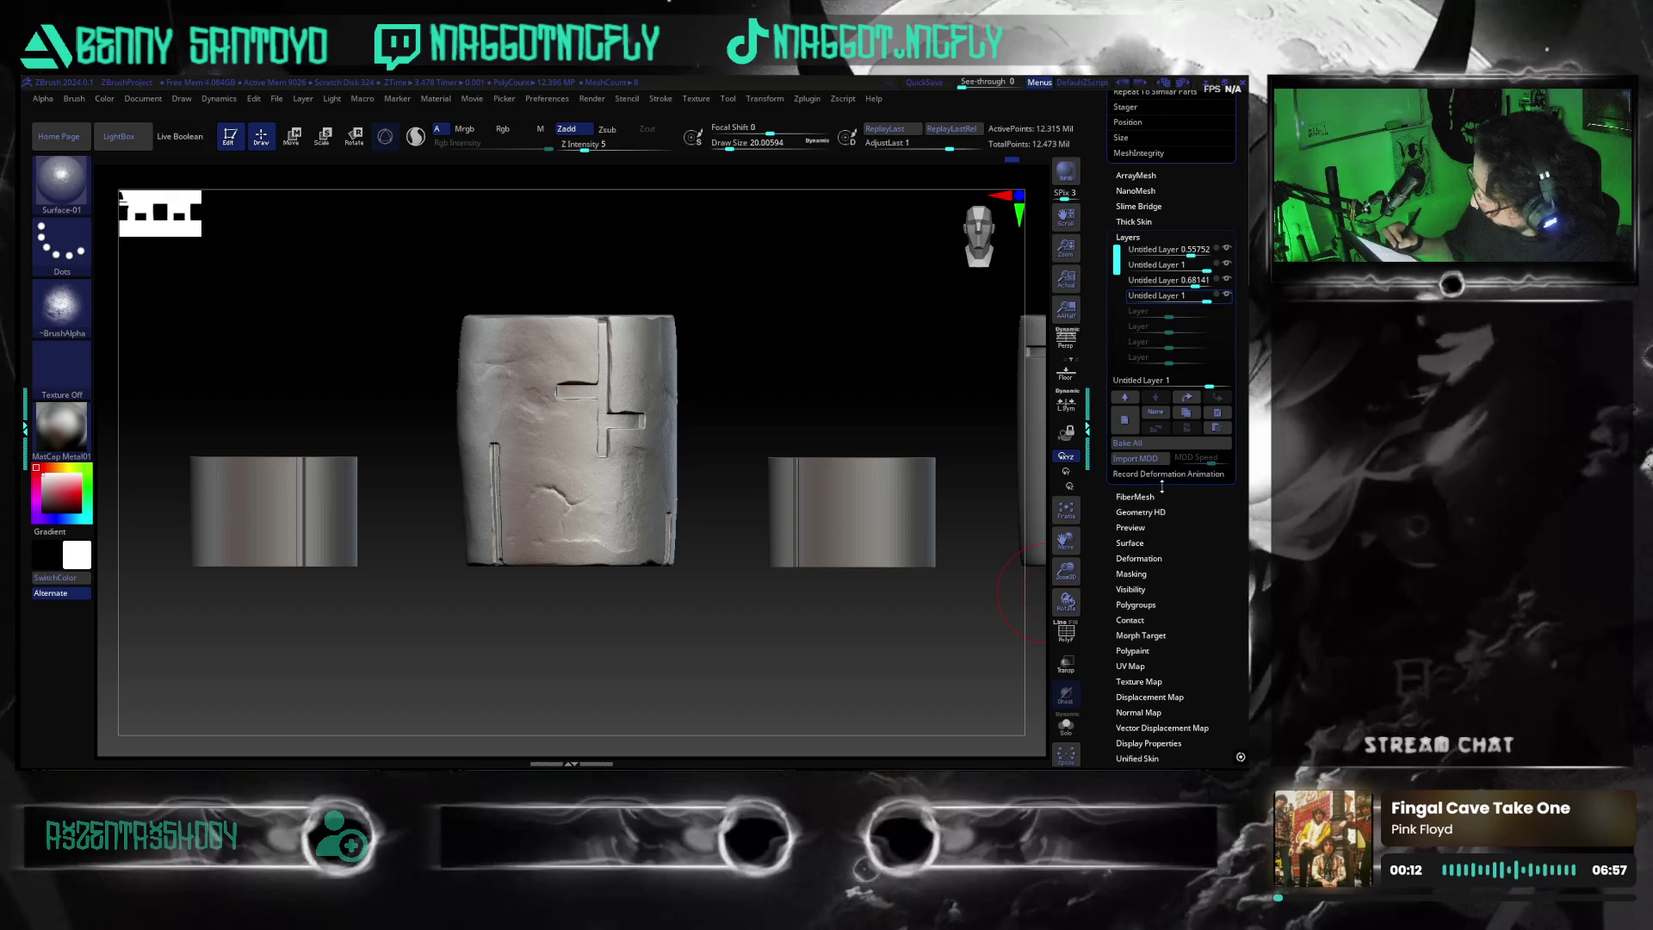
# Zoom out over the row of pieces and select the SM_HC_WormDrill_Section_1 cylinder
pyautogui.moveTo(692, 682)
pyautogui.mouseDown()
pyautogui.moveTo(728, 685)
pyautogui.moveTo(689, 677)
pyautogui.mouseUp()
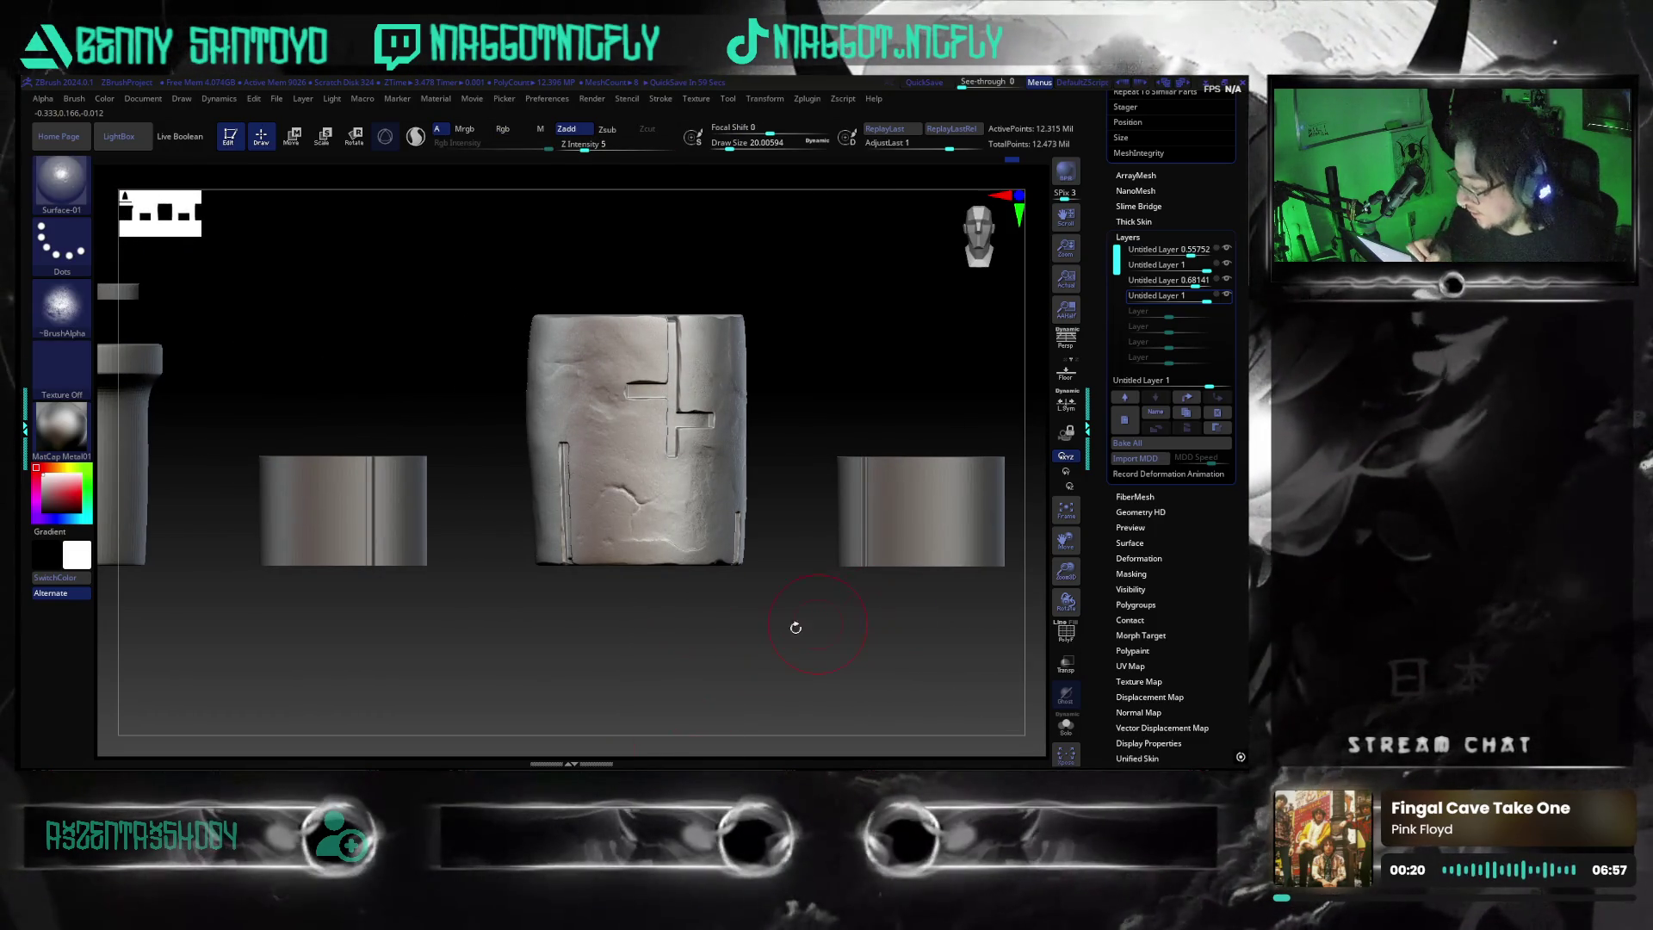
pyautogui.moveTo(772, 634)
pyautogui.mouseDown()
pyautogui.moveTo(713, 637)
pyautogui.moveTo(747, 620)
pyautogui.moveTo(733, 534)
pyautogui.mouseUp()
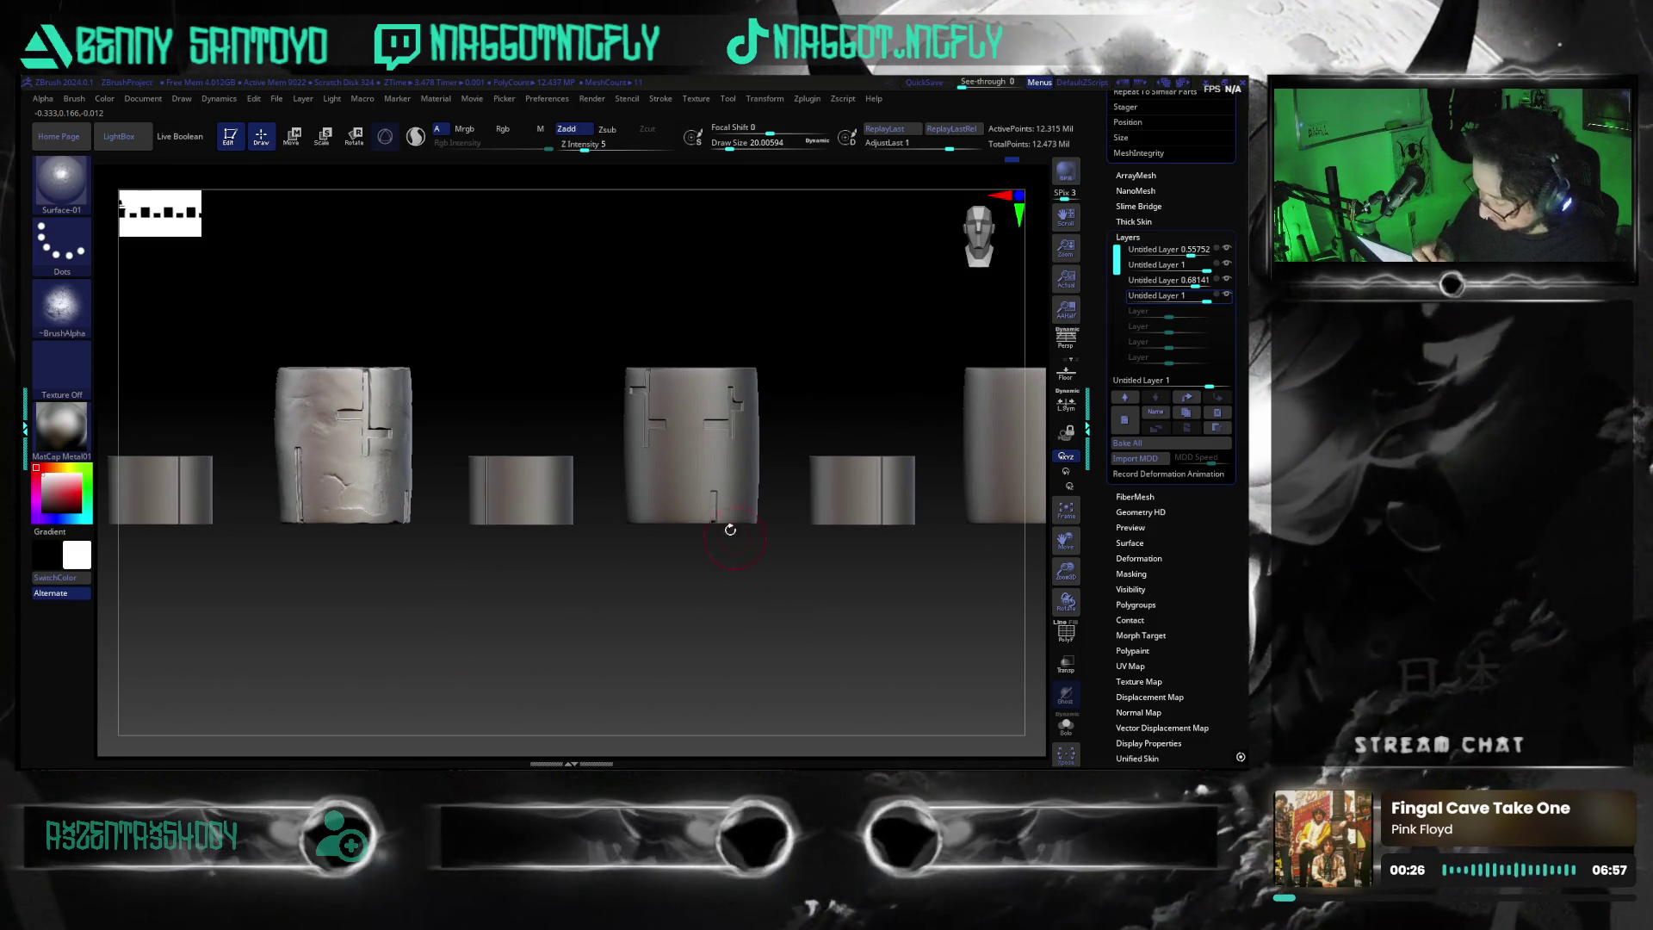
pyautogui.keyDown('alt'); pyautogui.click(688, 476); pyautogui.keyUp('alt')
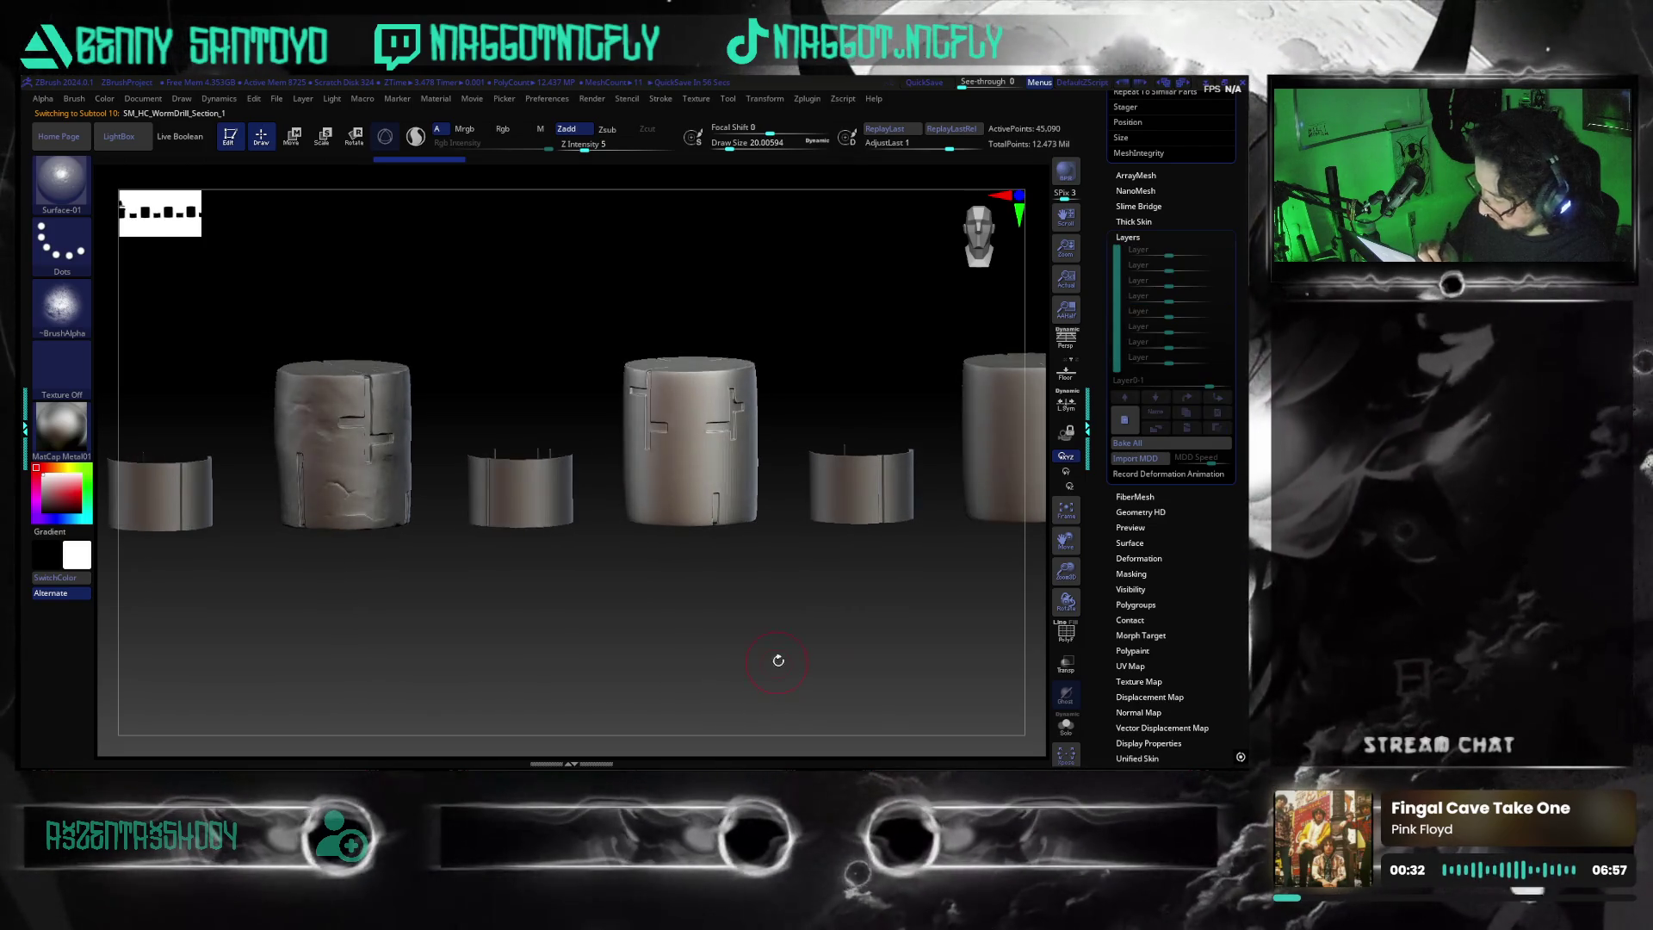
# Select the weathered stone cylinder subtool and frame it, with the PolyF wireframe shown
pyautogui.click(1066, 635)
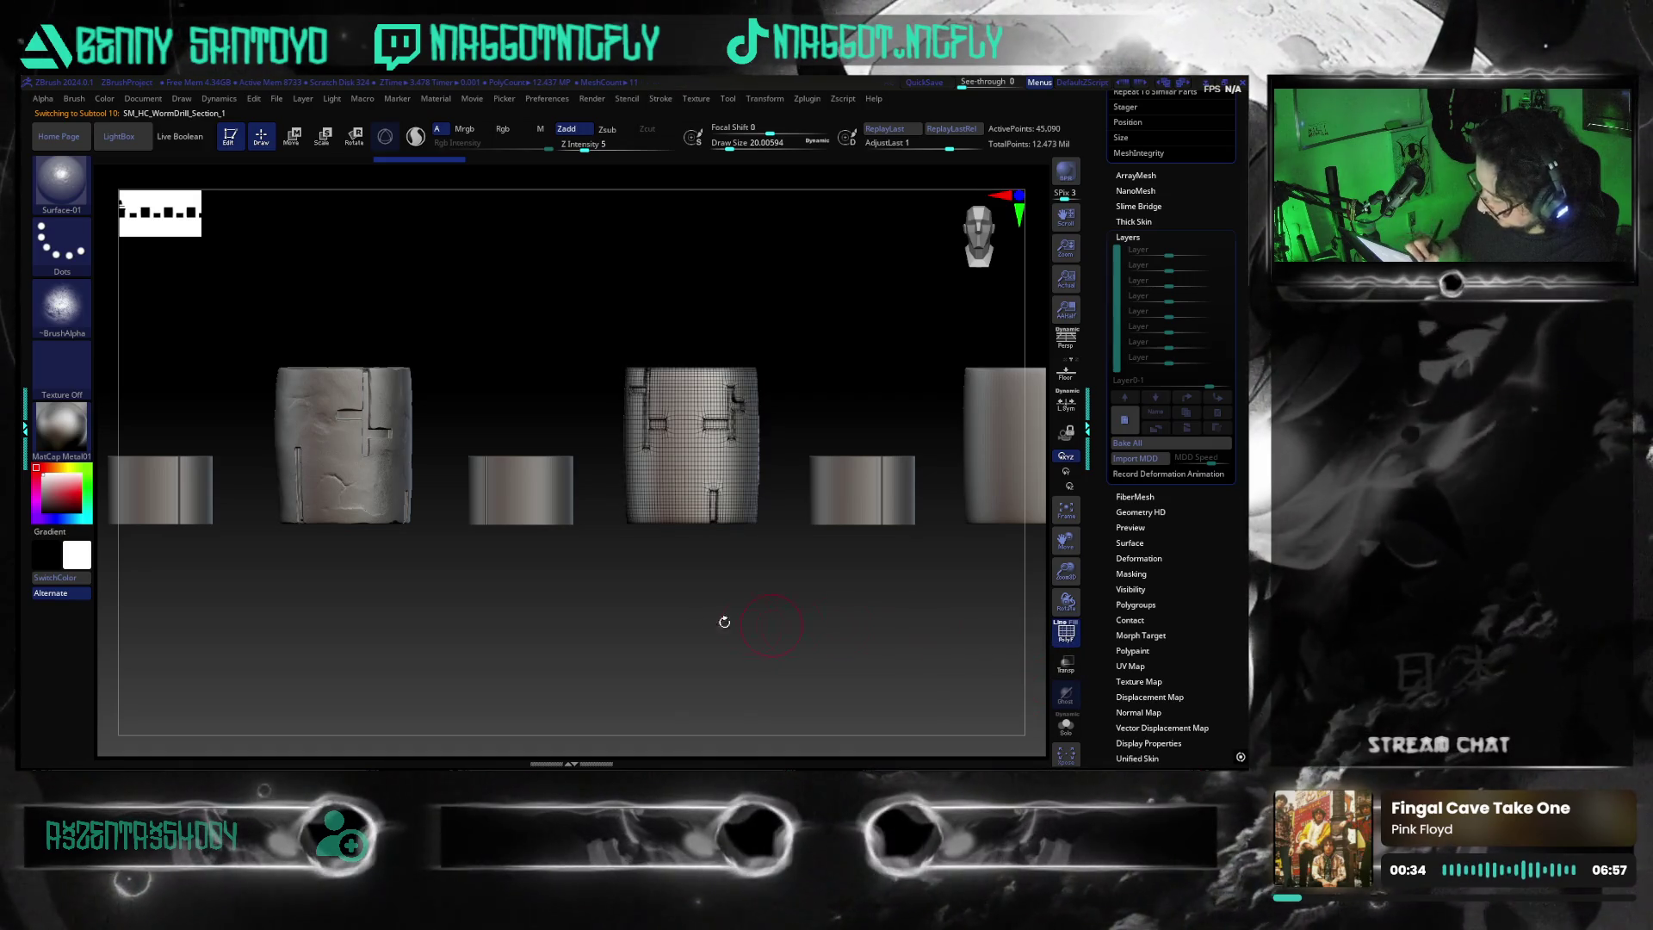
pyautogui.hotkey('alt', 'Down')
pyautogui.click(740, 666)
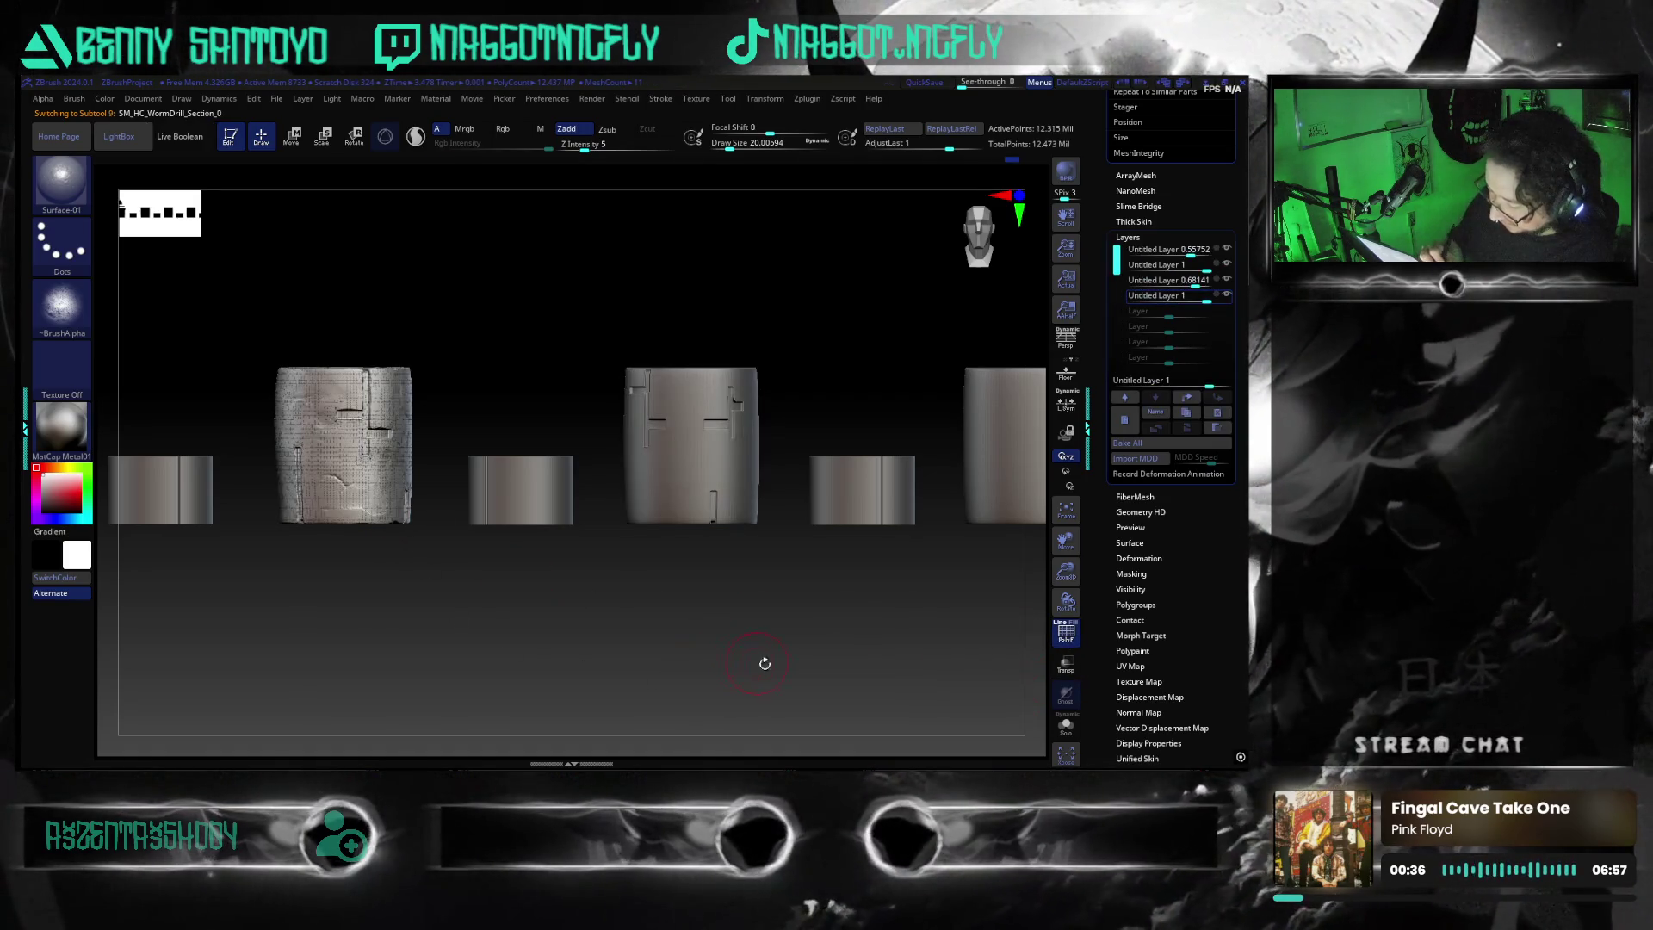
pyautogui.press('f')
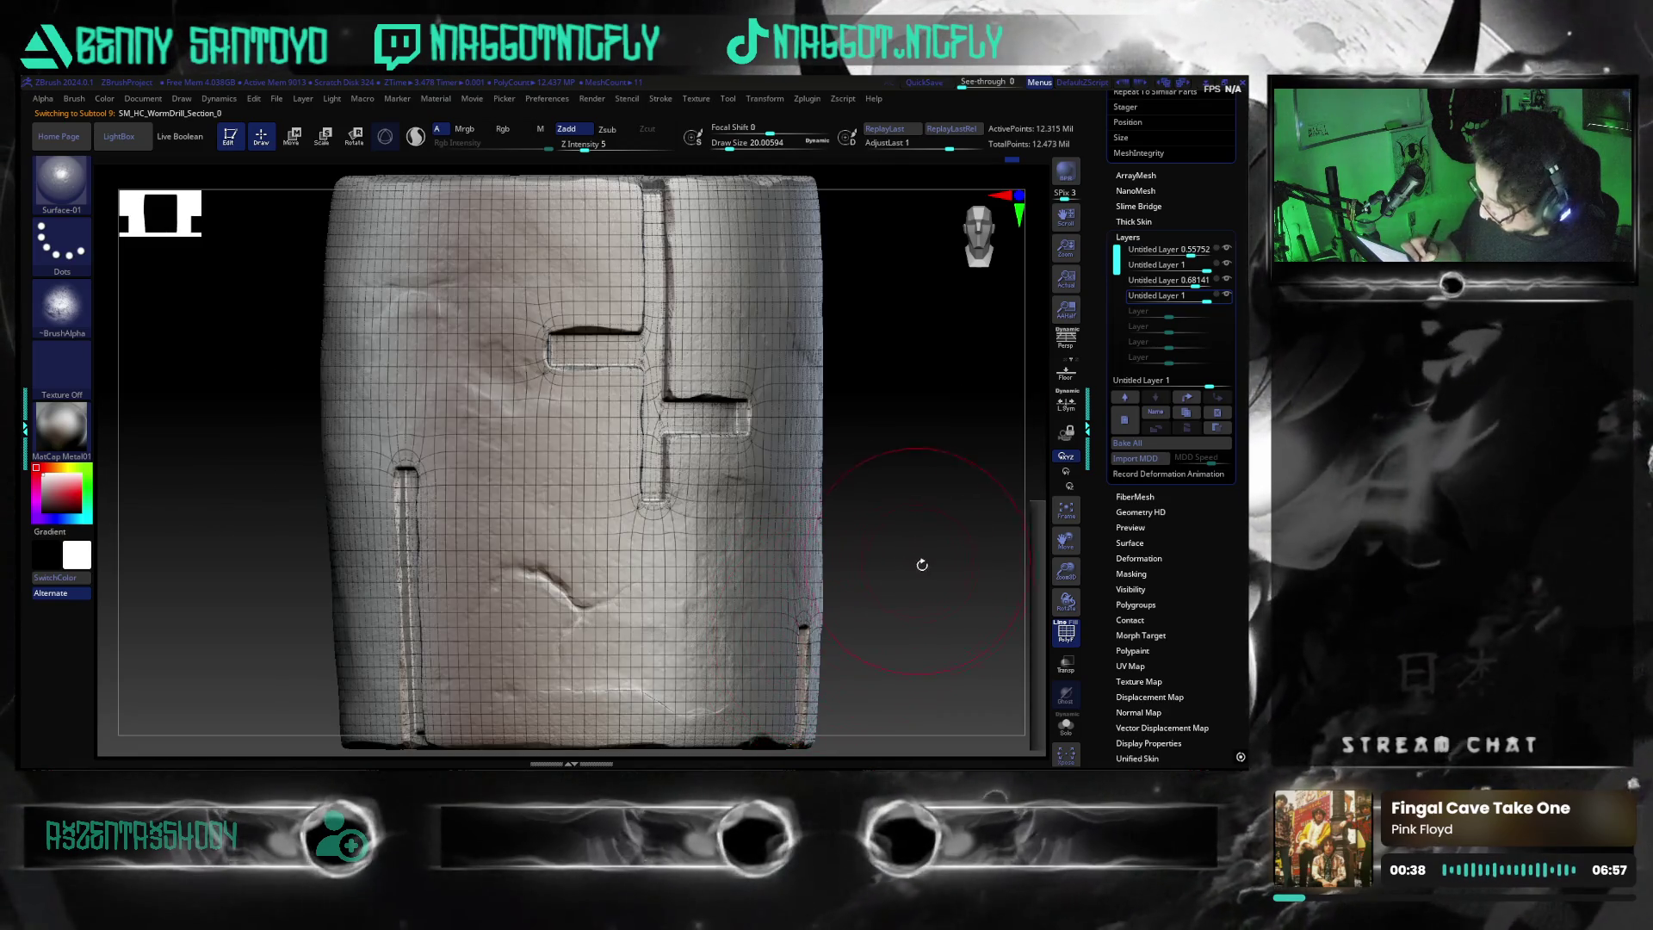
pyautogui.scroll(-3, 921, 562)
pyautogui.moveTo(874, 560)
pyautogui.mouseDown()
pyautogui.moveTo(855, 661)
pyautogui.moveTo(835, 564)
pyautogui.mouseUp()
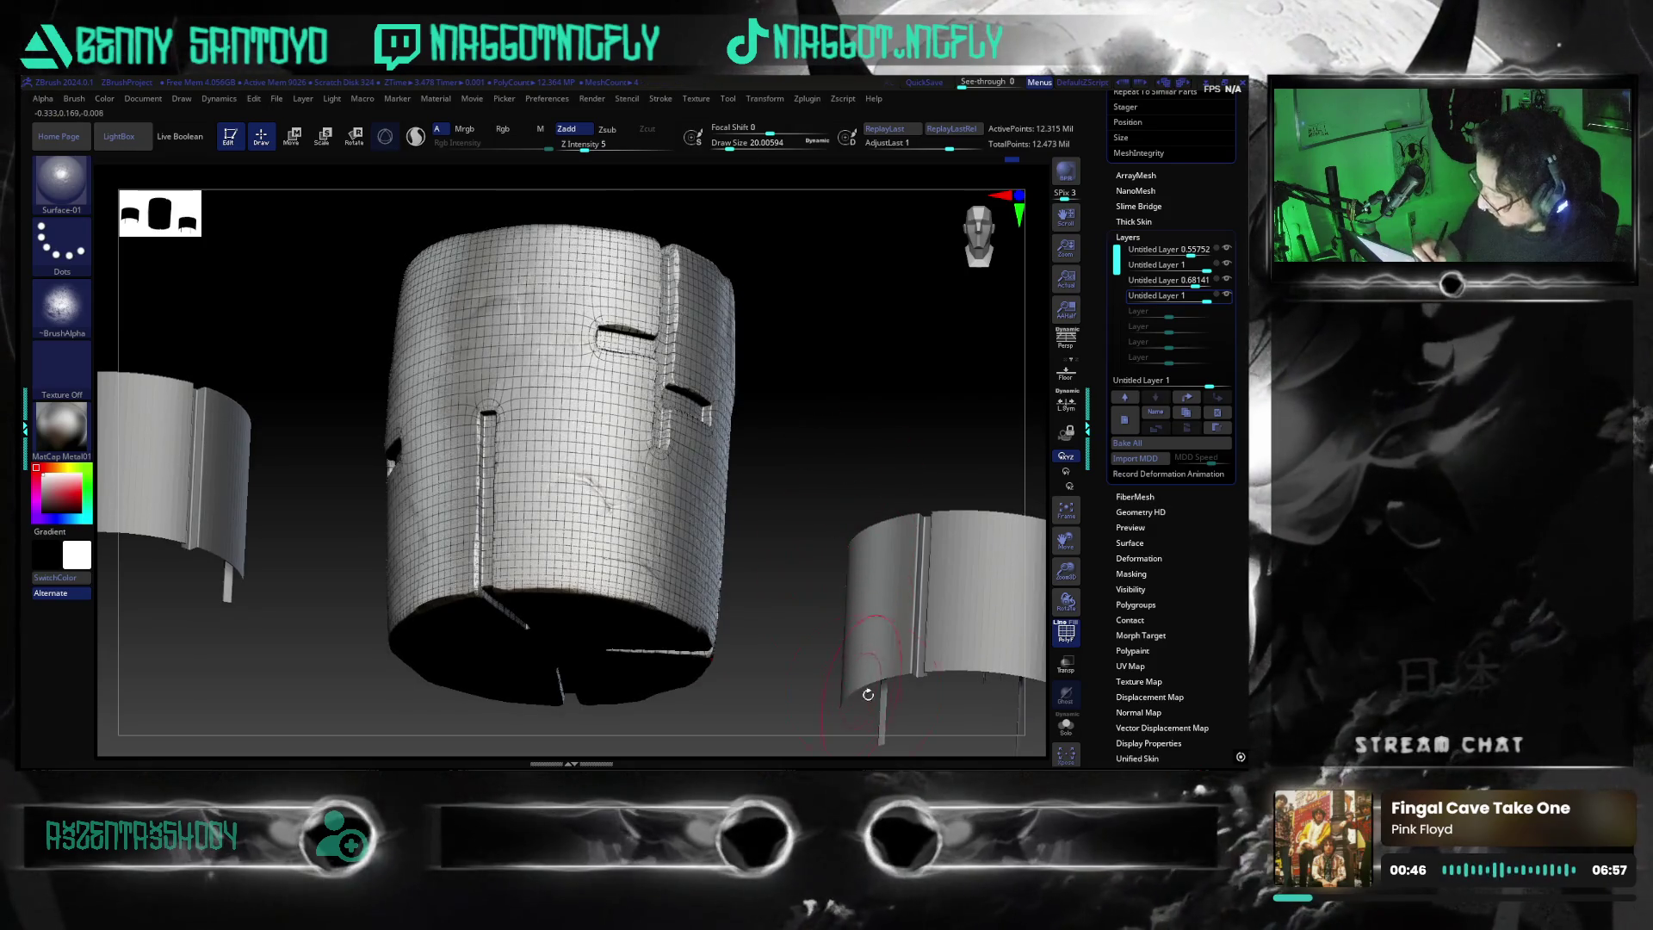
pyautogui.click(1066, 635)
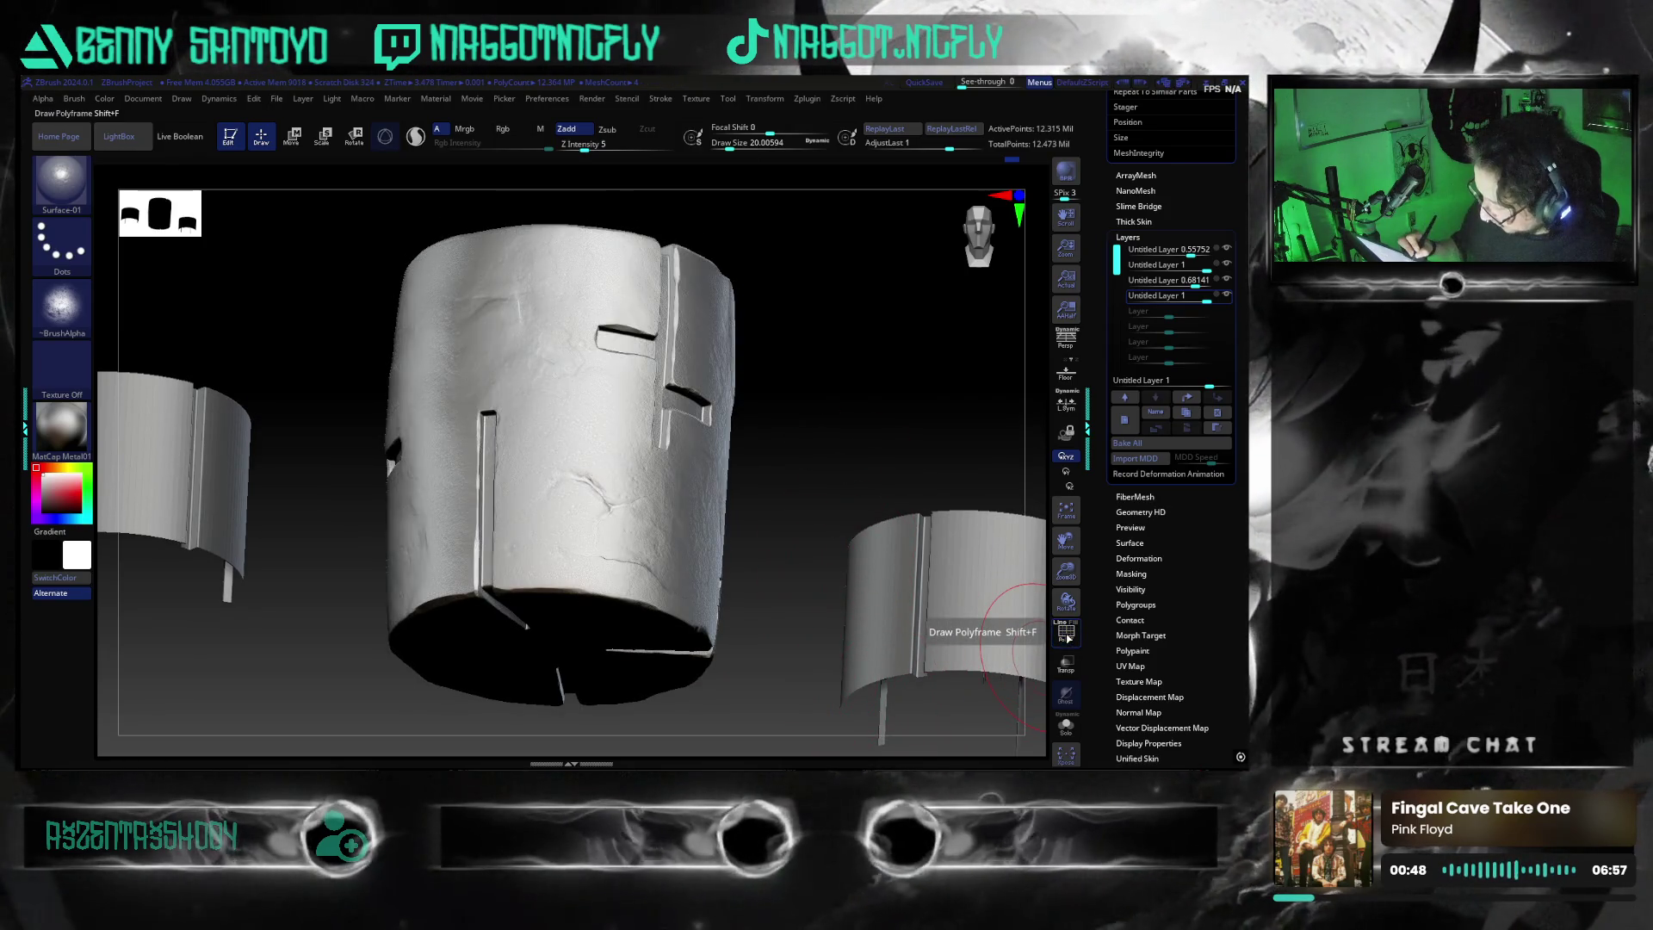
pyautogui.click(1068, 638)
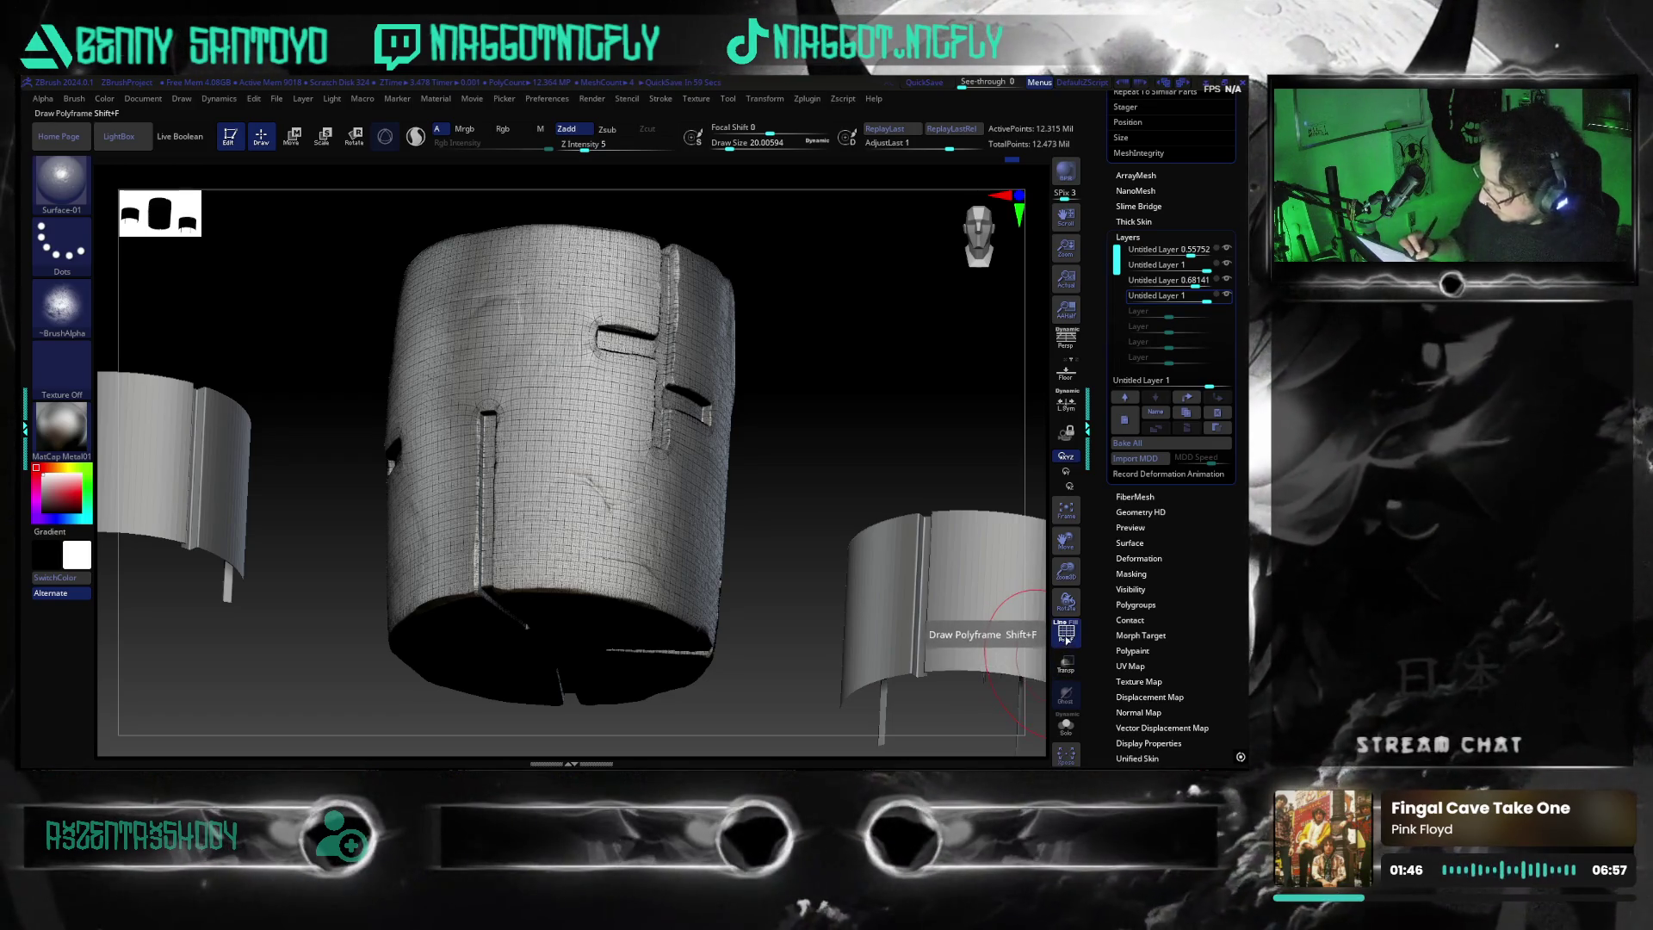
# Drop the stone cylinder to SDiv 1 and inspect its base mesh wireframe
pyautogui.click(1066, 634)
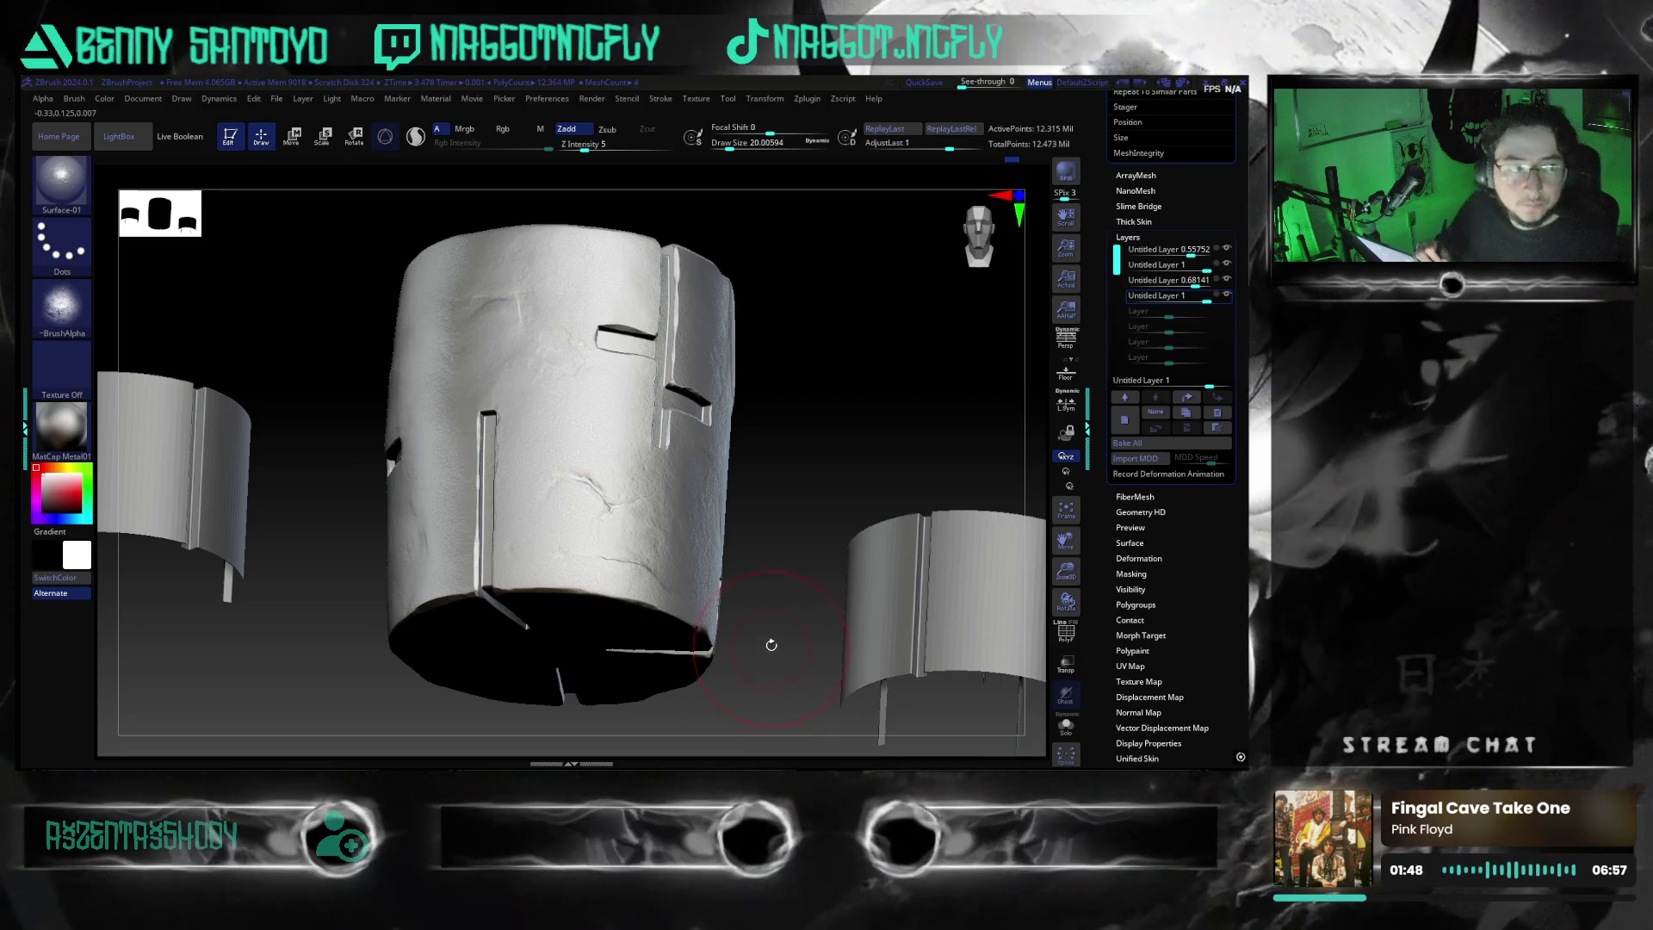
pyautogui.moveTo(790, 645)
pyautogui.keyDown('shift'); pyautogui.mouseDown()
pyautogui.moveTo(772, 683)
pyautogui.moveTo(674, 682)
pyautogui.mouseUp(); pyautogui.keyUp('shift')
pyautogui.click(1066, 634)
pyautogui.scroll(10, 1240, 483)
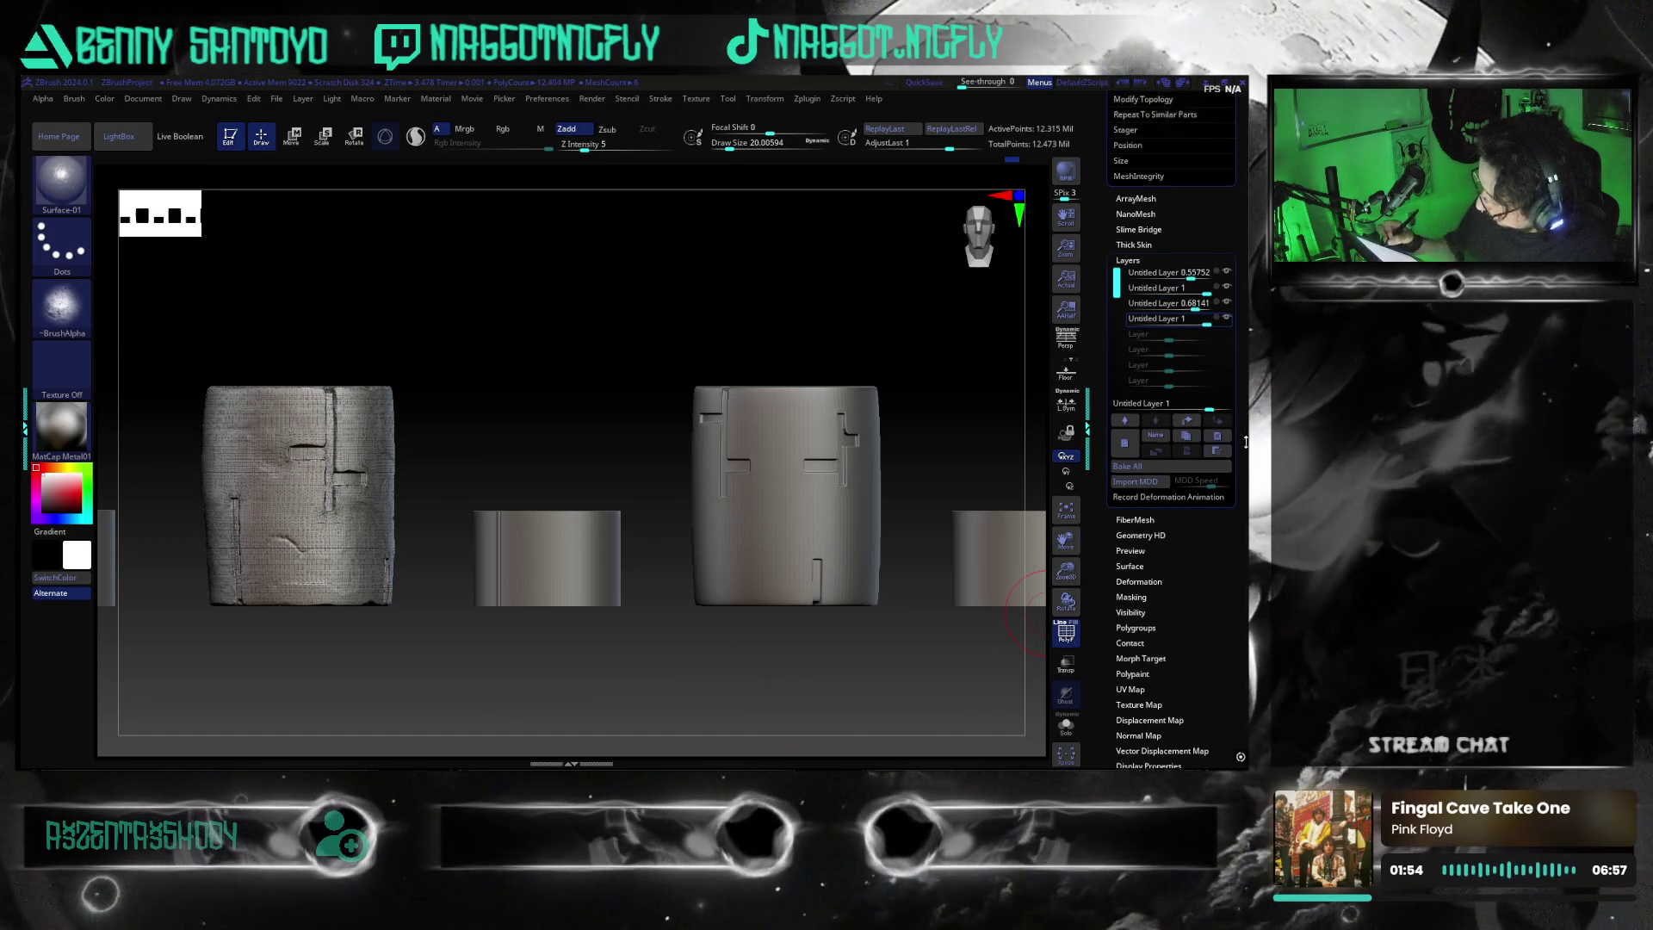
pyautogui.scroll(6, 1247, 558)
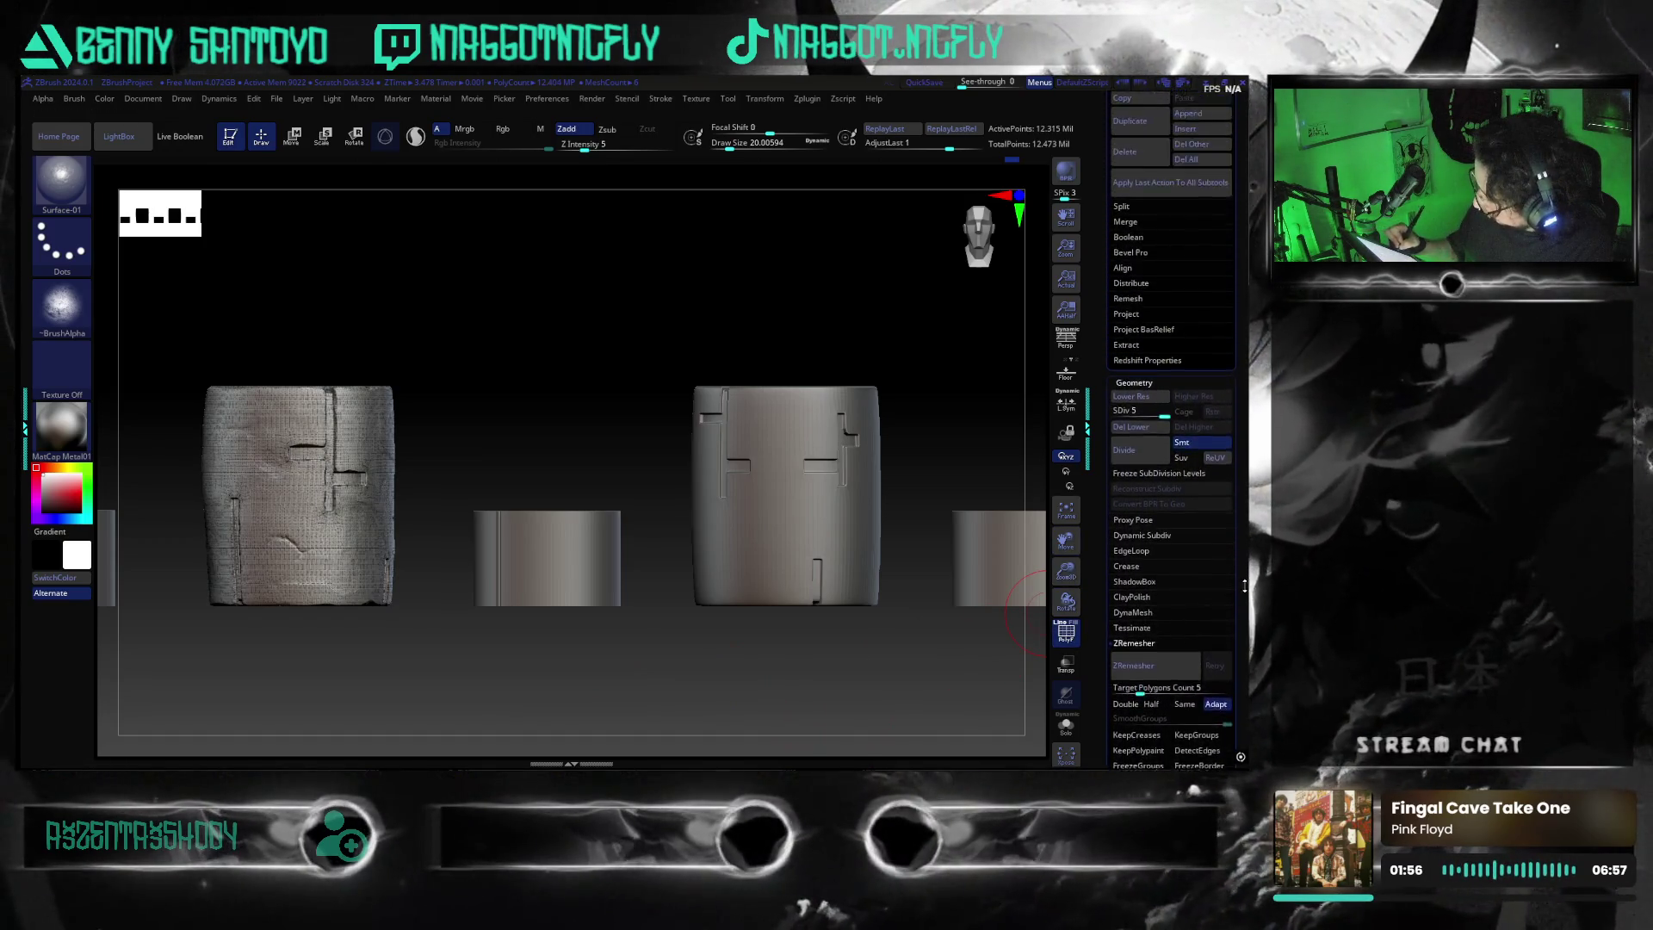
pyautogui.moveTo(1159, 516); pyautogui.dragTo(1116, 517)
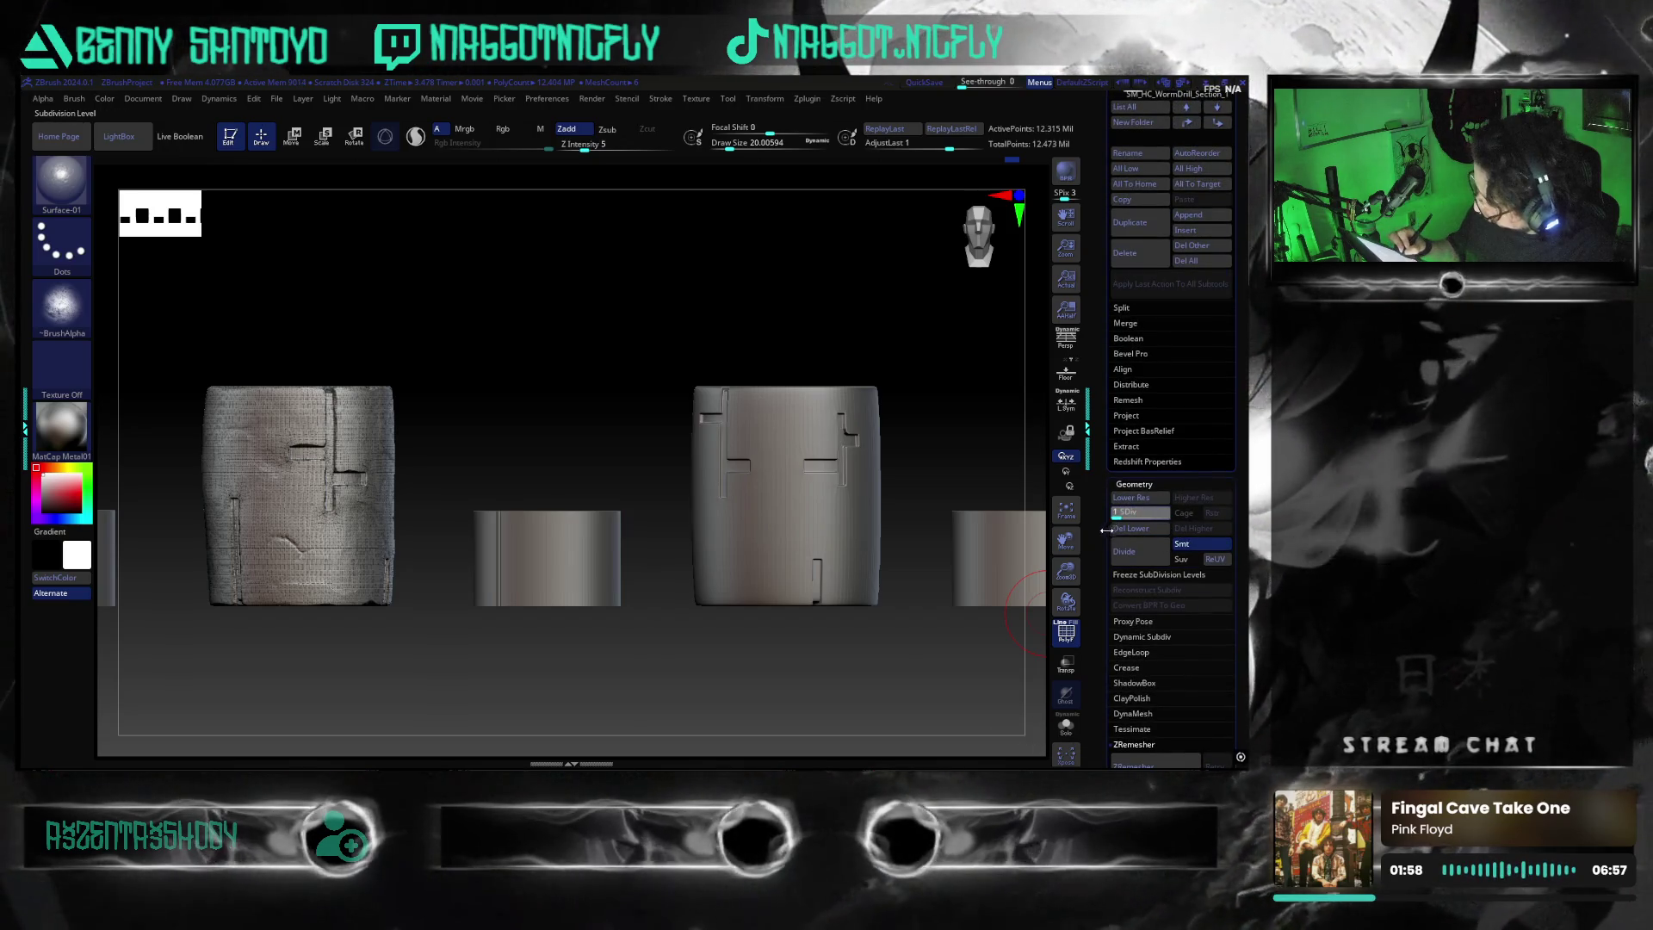
pyautogui.moveTo(701, 675); pyautogui.dragTo(708, 675)
pyautogui.press('f')
pyautogui.press('f')
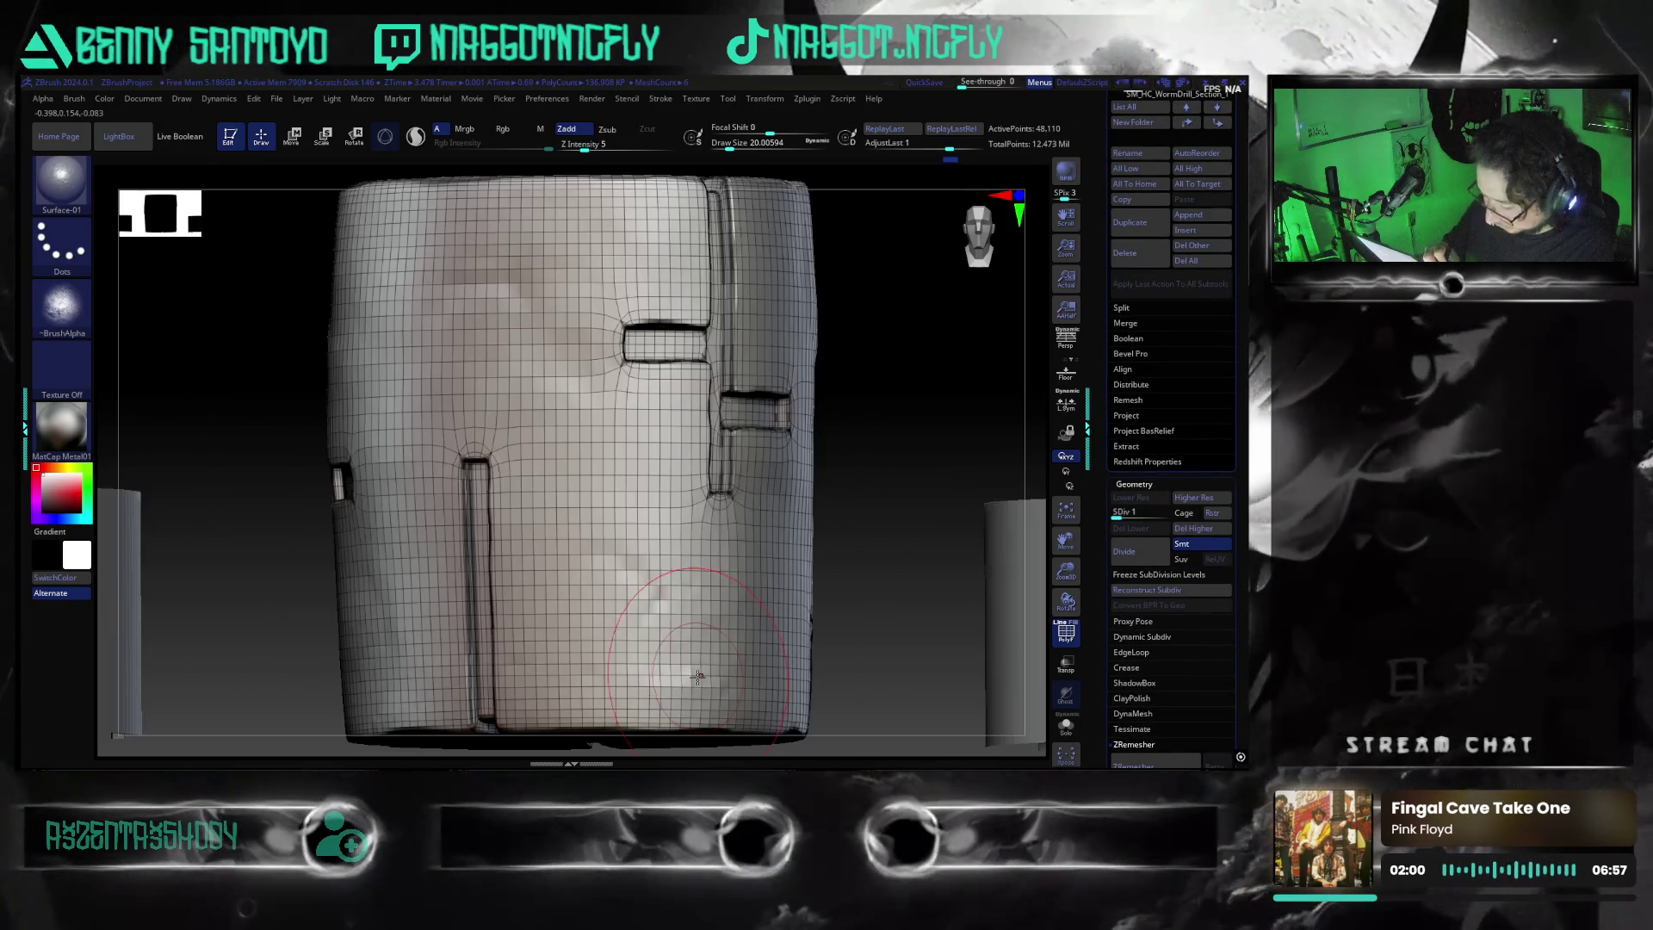
pyautogui.scroll(-2, 864, 621)
pyautogui.moveTo(863, 621)
pyautogui.mouseDown()
pyautogui.moveTo(863, 656)
pyautogui.moveTo(878, 573)
pyautogui.moveTo(964, 625)
pyautogui.mouseUp()
# Turn off PolyF and raise the stone cylinder to SDiv 2
pyautogui.click(1057, 635)
pyautogui.moveTo(852, 654)
pyautogui.mouseDown()
pyautogui.moveTo(797, 685)
pyautogui.moveTo(803, 496)
pyautogui.moveTo(762, 708)
pyautogui.mouseUp()
pyautogui.moveTo(1120, 517); pyautogui.dragTo(1162, 516)
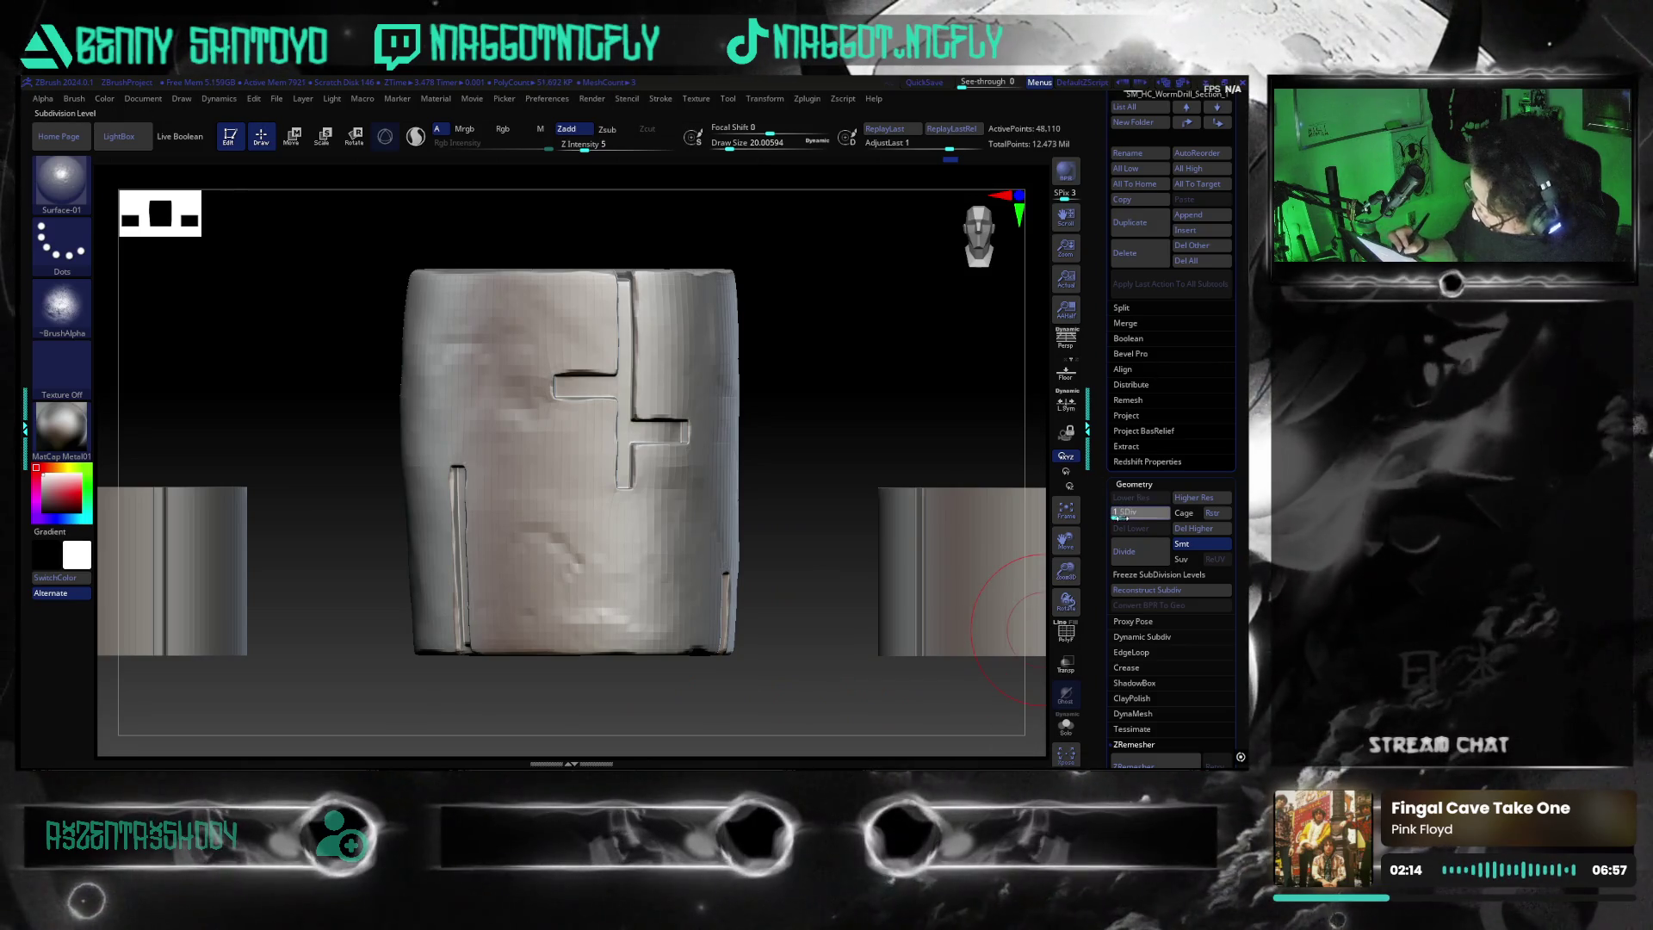
pyautogui.moveTo(777, 684); pyautogui.dragTo(742, 689)
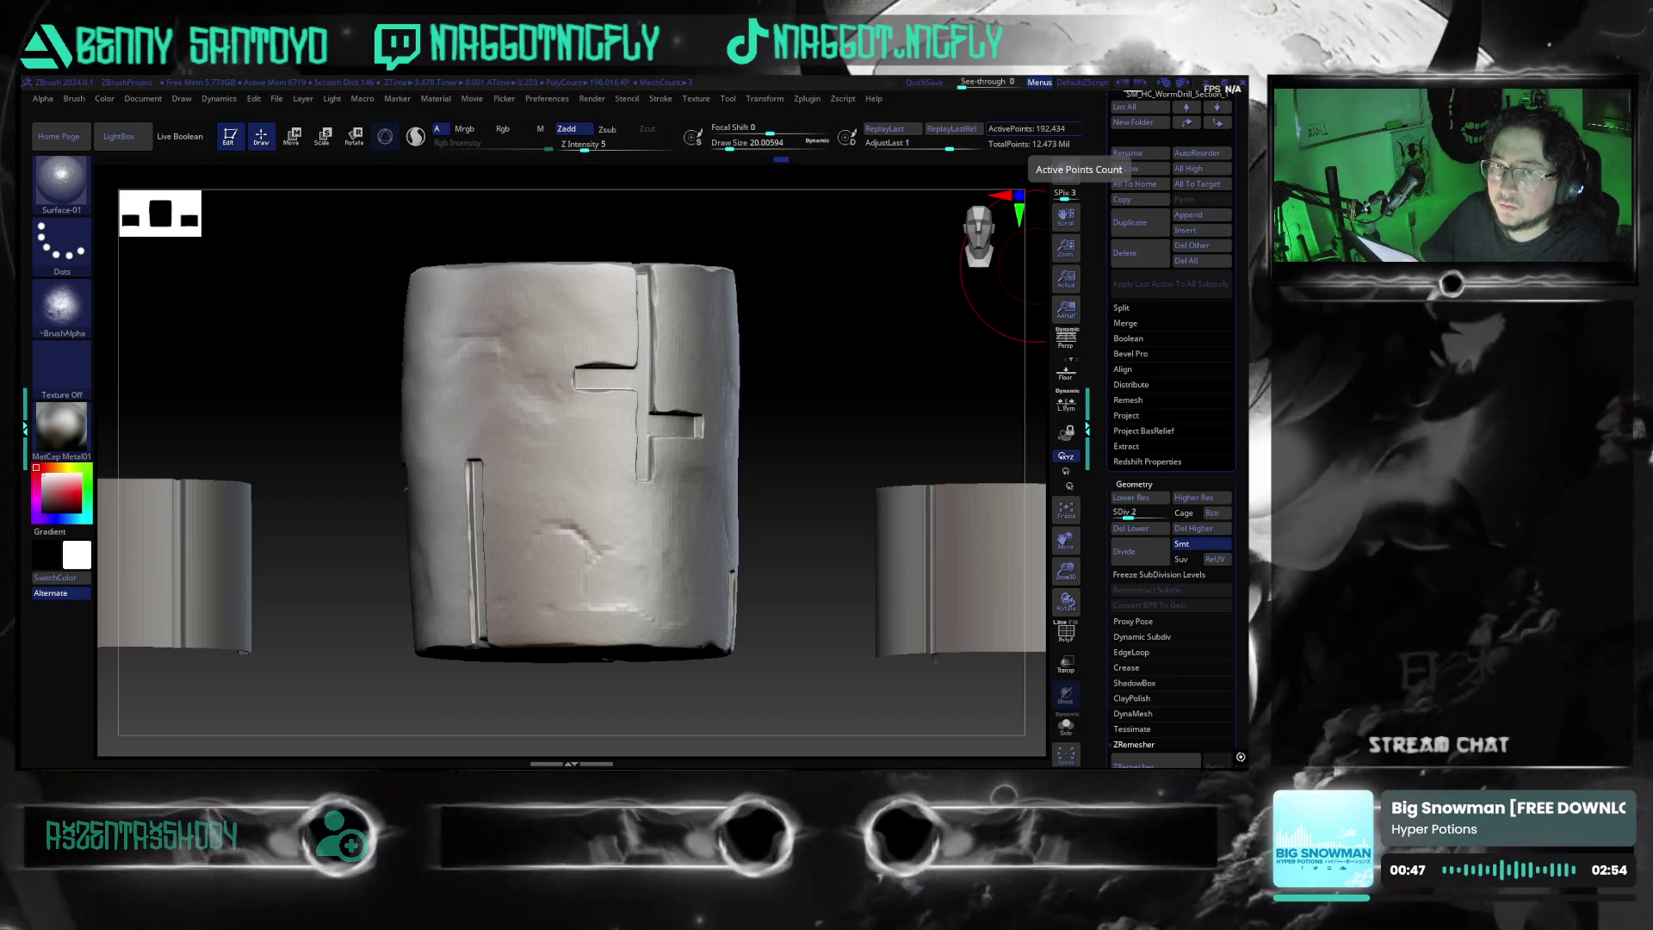
# Raise the stone sculpt to its top SDiv and drop the drill section to SDiv 1
pyautogui.moveTo(1012, 517); pyautogui.dragTo(1003, 590)
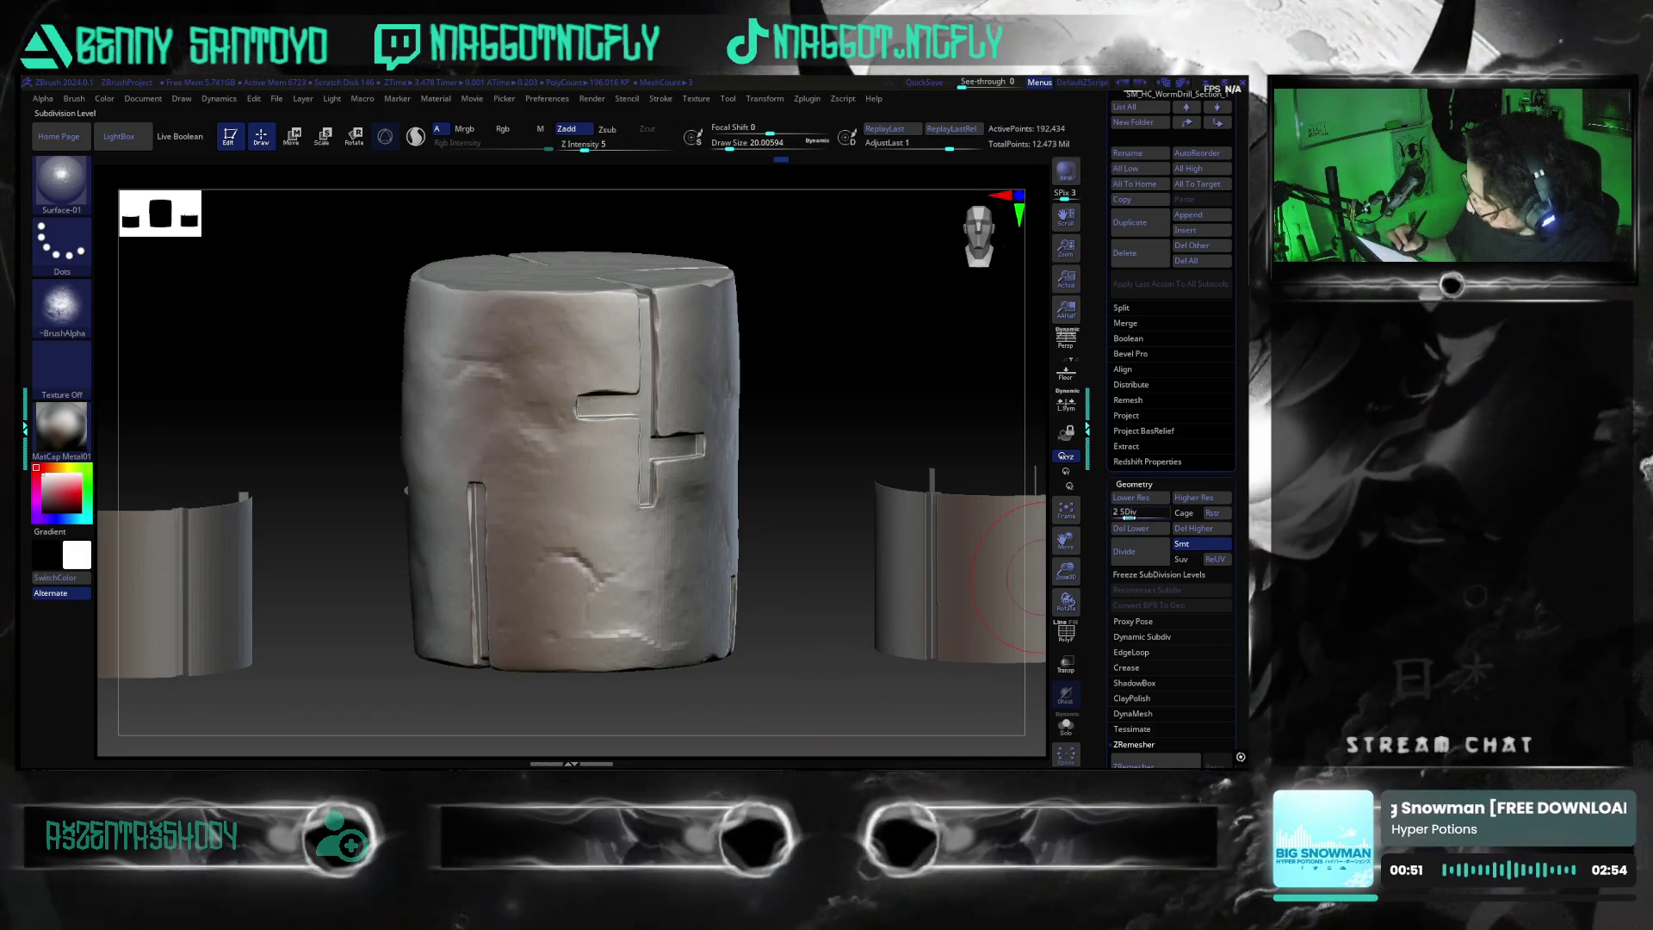
pyautogui.click(1169, 520)
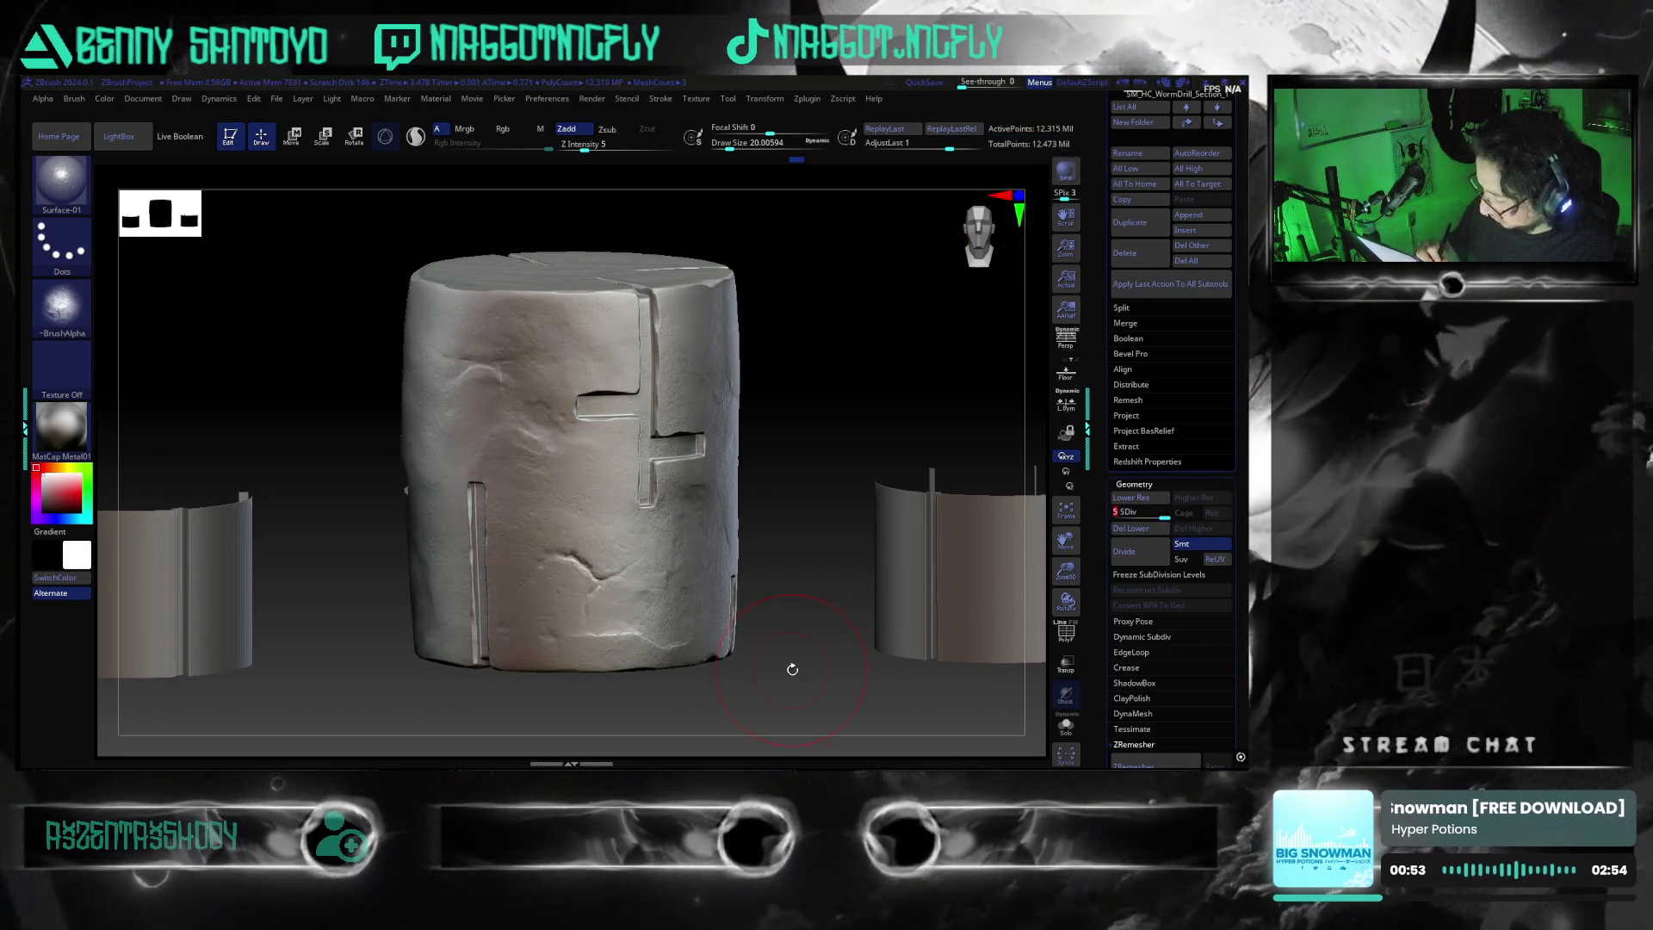
pyautogui.keyDown('shift'); pyautogui.moveTo(792, 668); pyautogui.dragTo(844, 675); pyautogui.keyUp('shift')
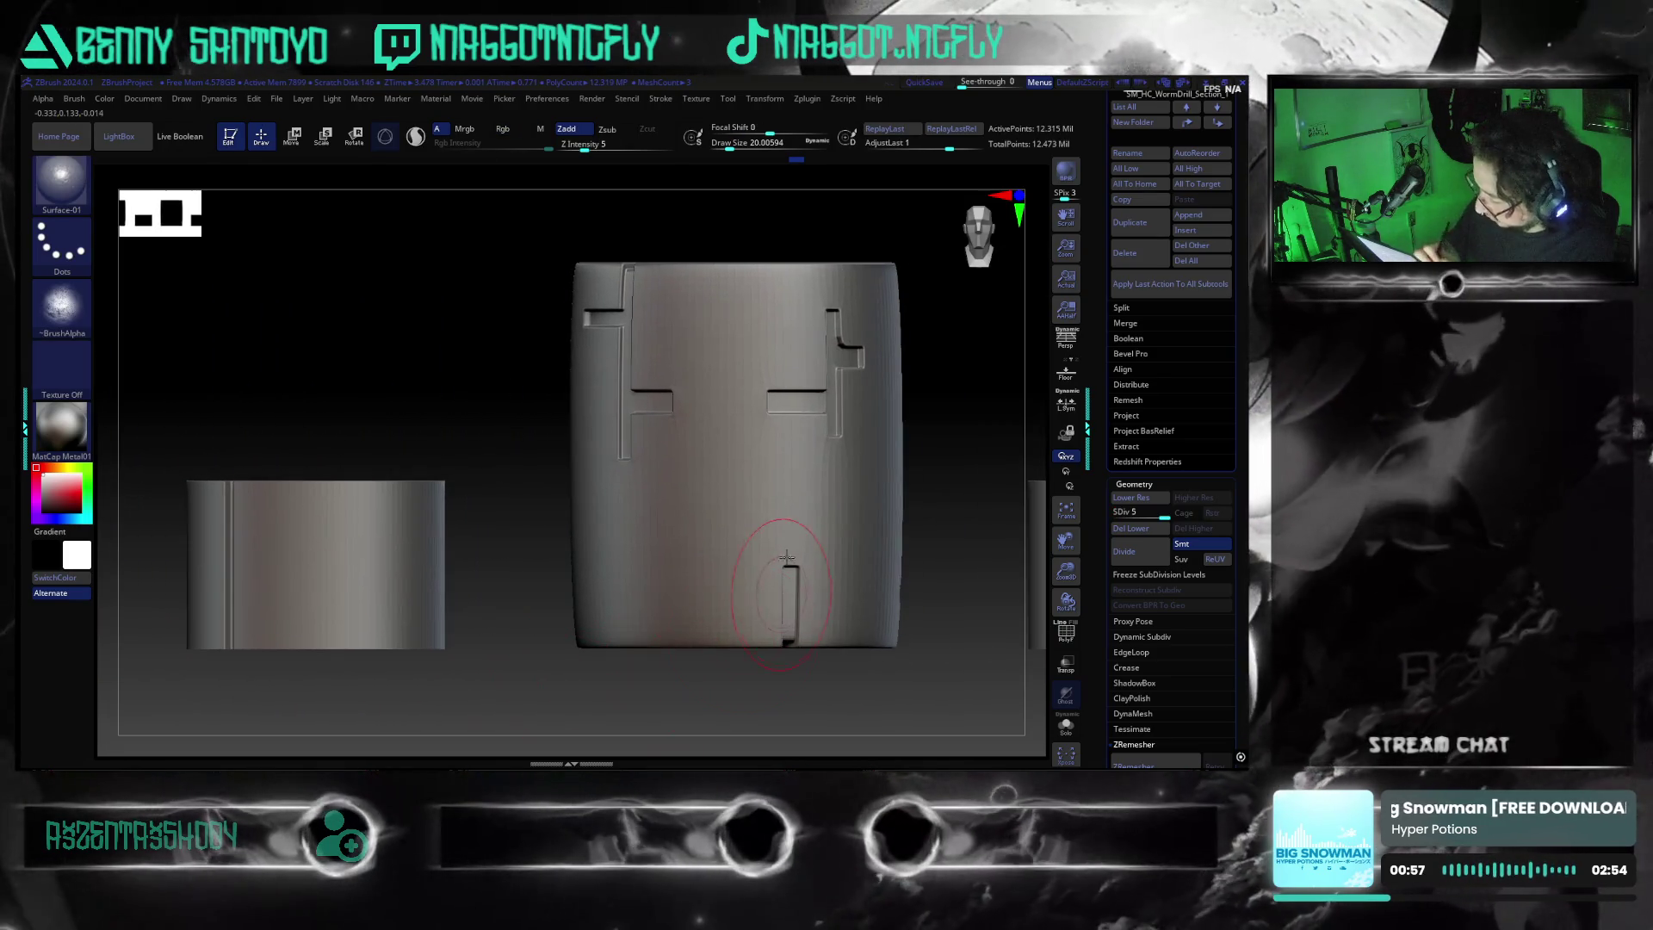
pyautogui.keyDown('alt'); pyautogui.click(836, 642); pyautogui.keyUp('alt')
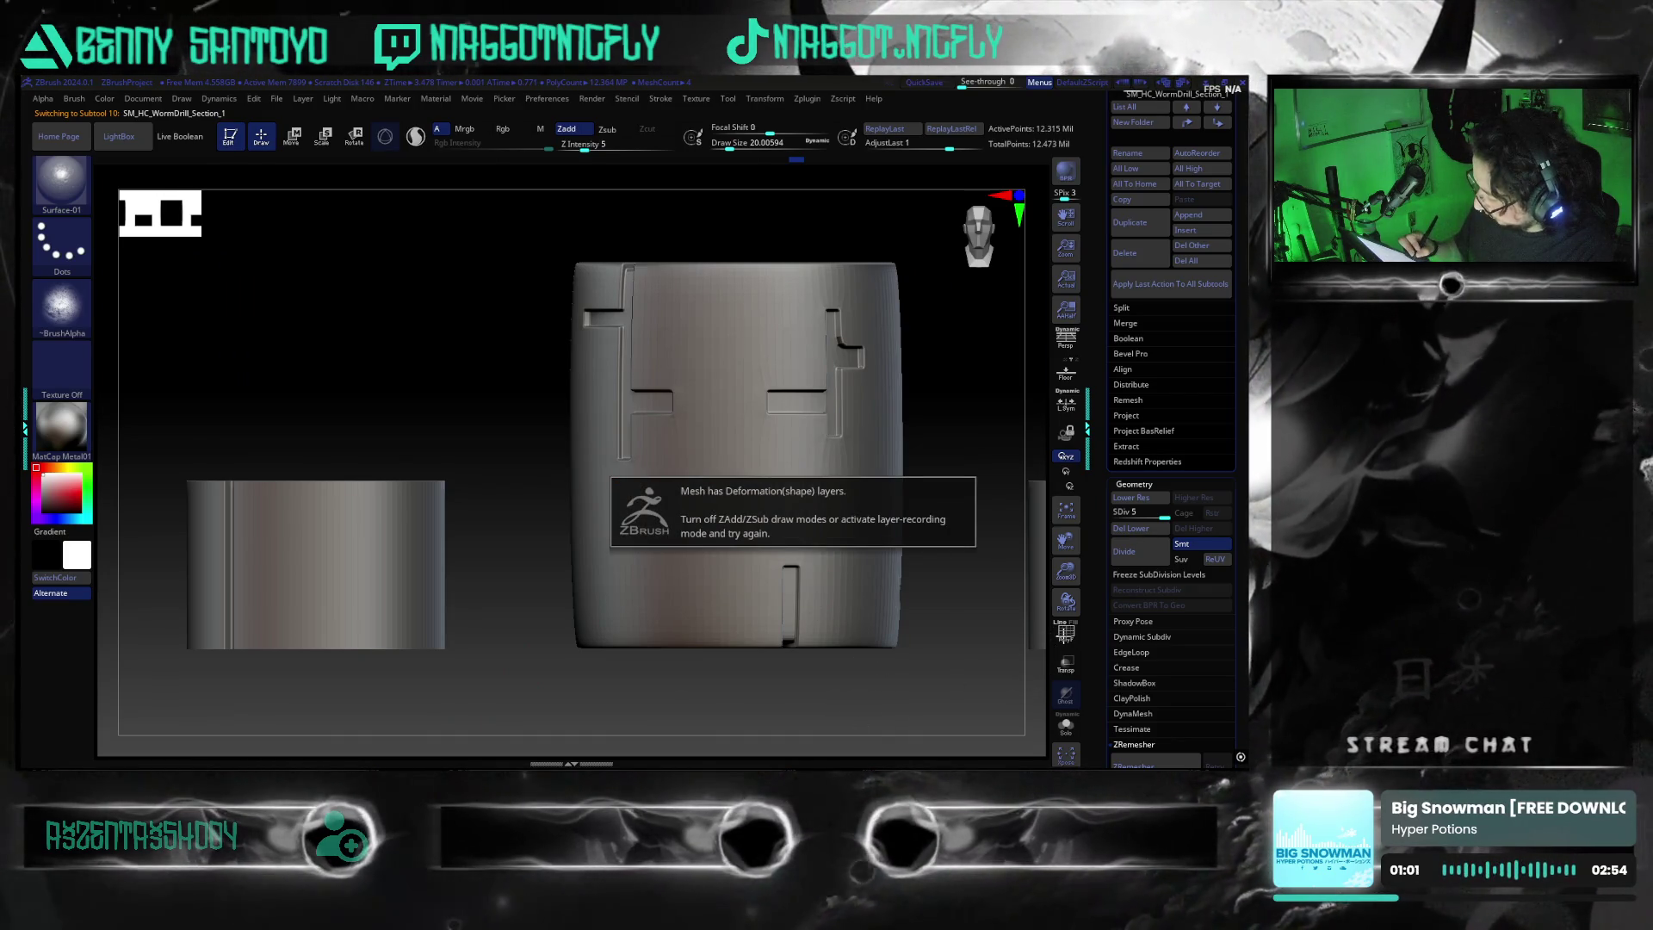
pyautogui.hotkey('shift', 'd')
pyautogui.hotkey('shift', 'd')
pyautogui.hotkey('shift', 'd')
pyautogui.click(1067, 637)
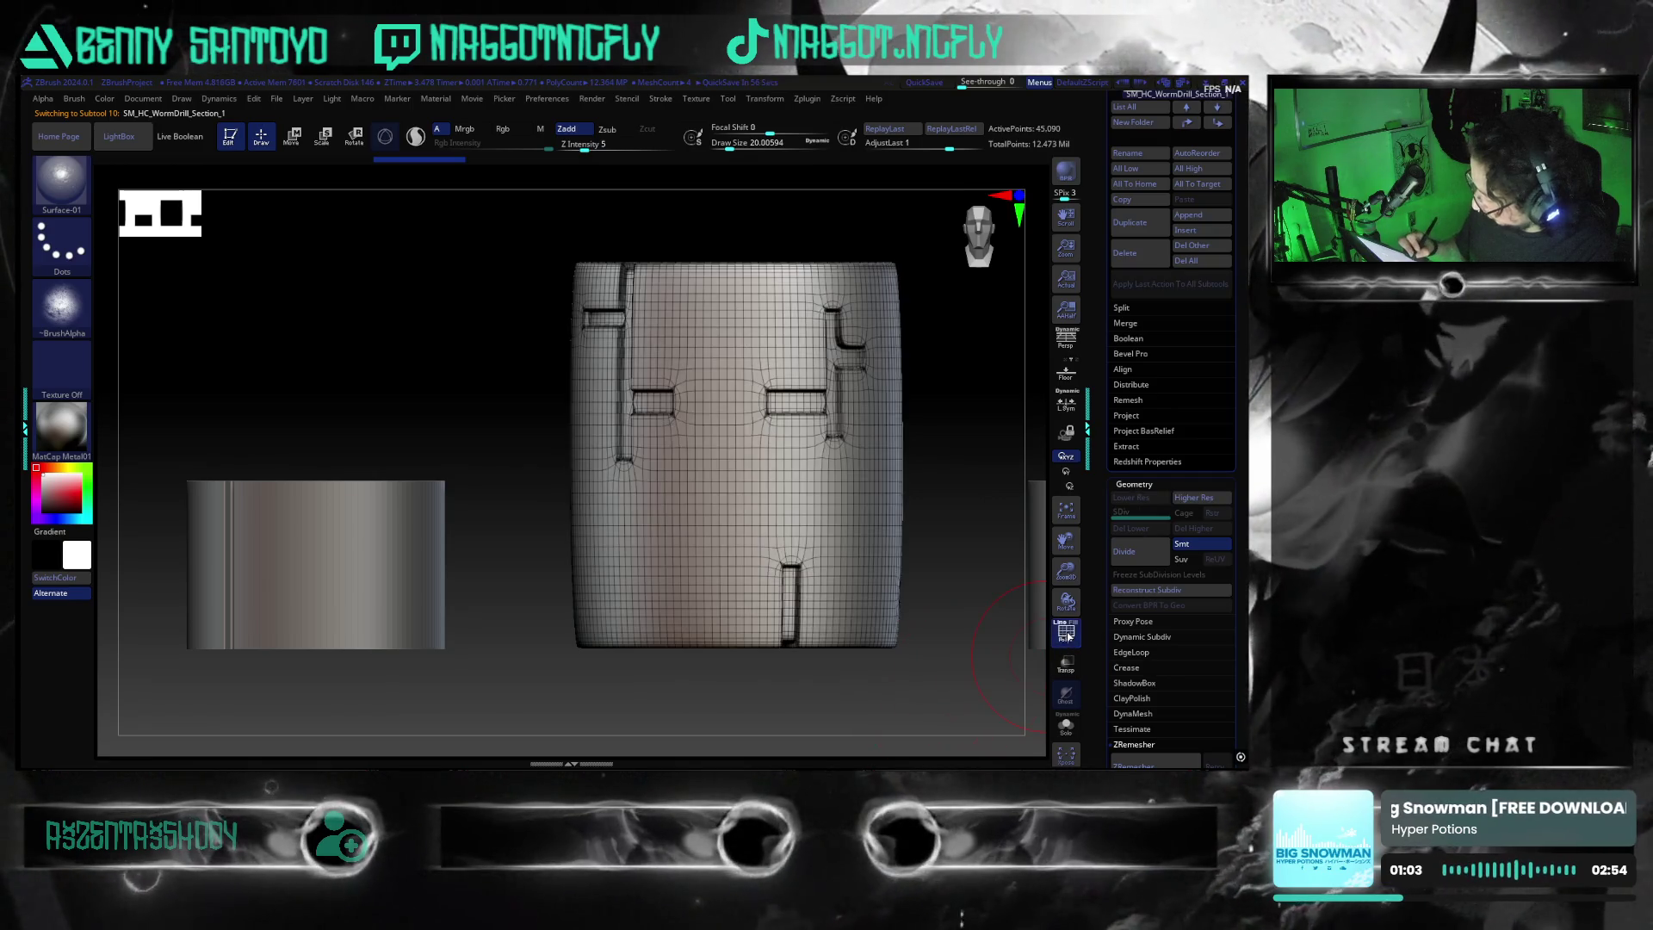
pyautogui.click(1068, 638)
pyautogui.scroll(-3, 1236, 568)
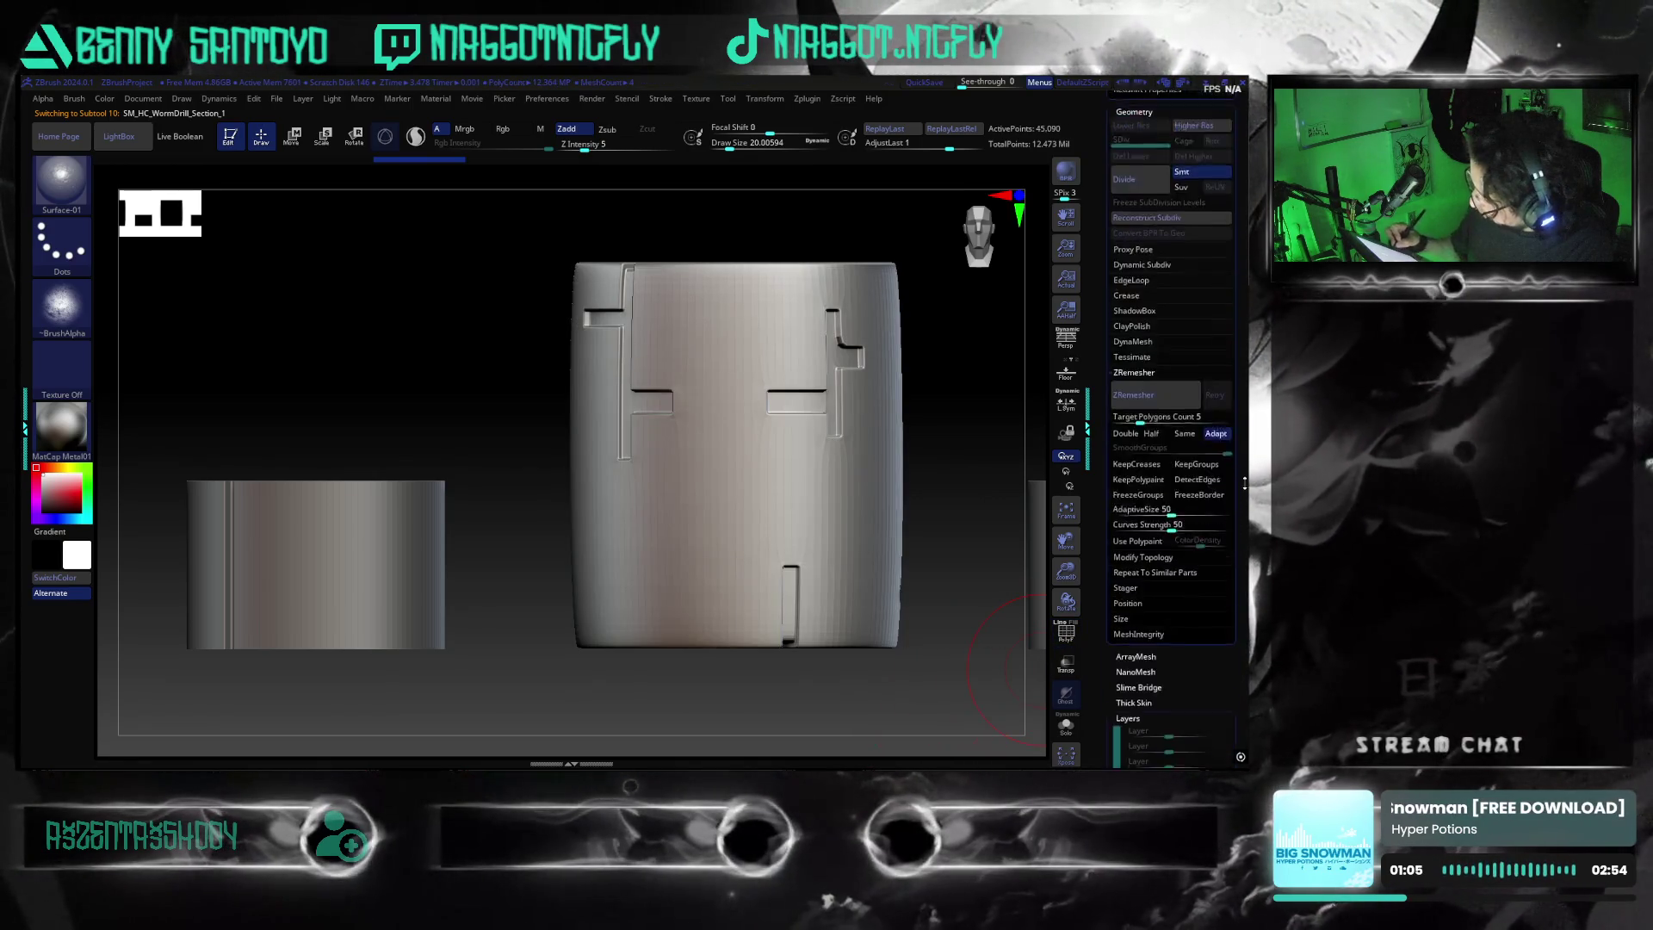
# Divide the drill section mesh repeatedly up to subdivision level 5
pyautogui.click(1139, 405)
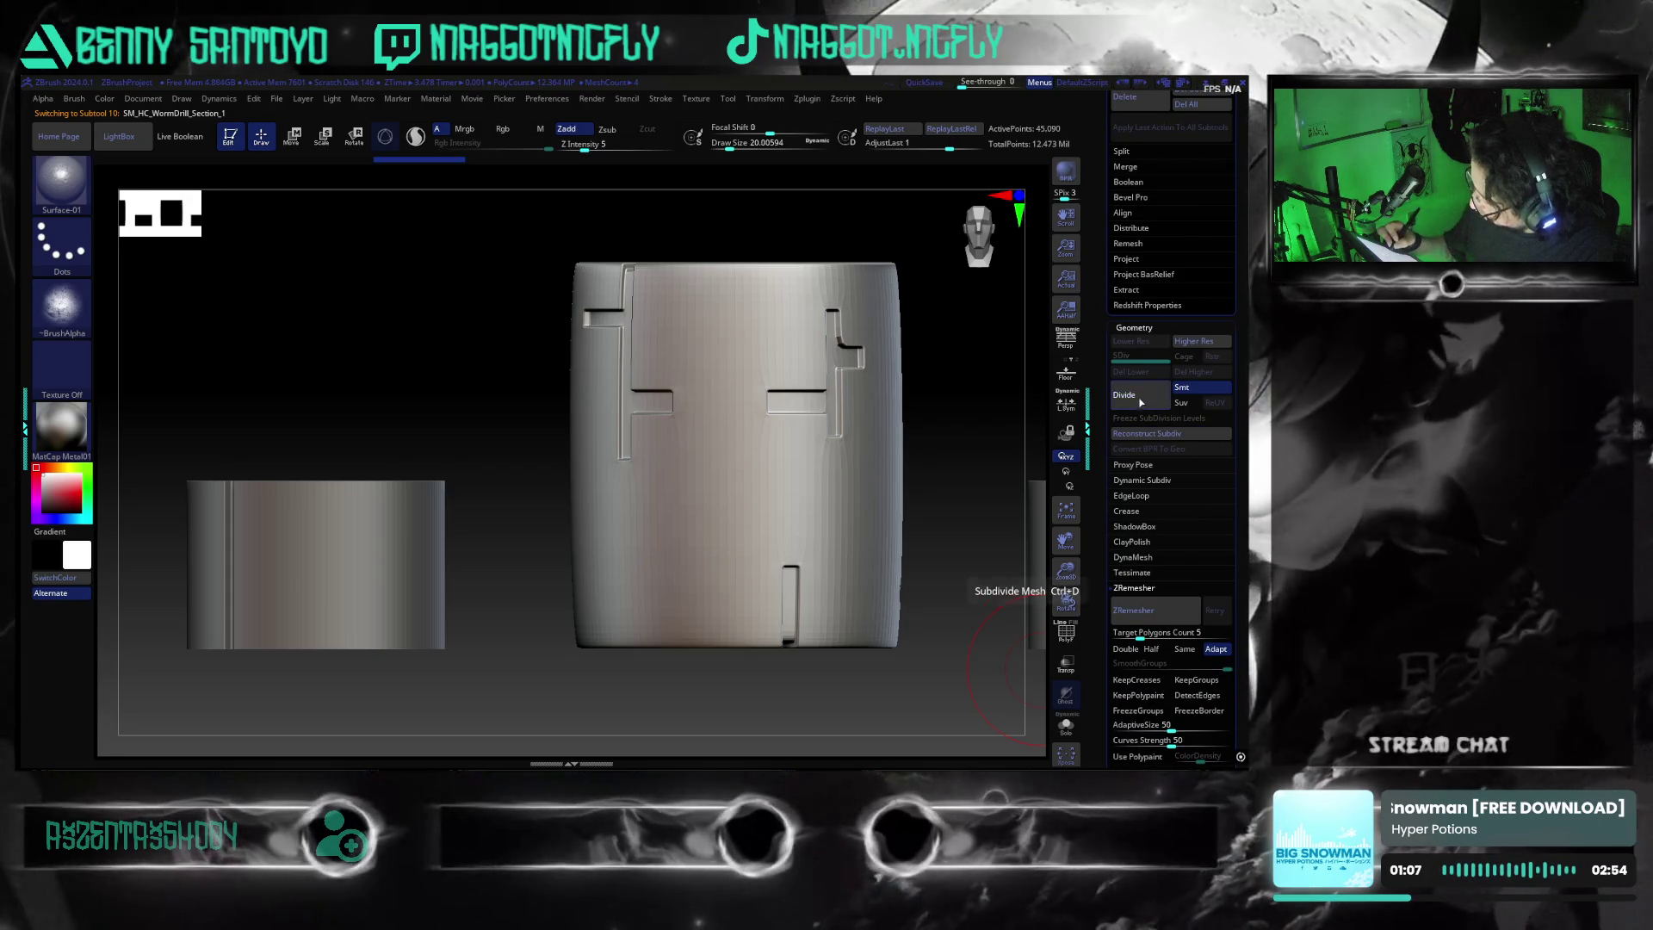
pyautogui.click(1139, 405)
pyautogui.click(1141, 405)
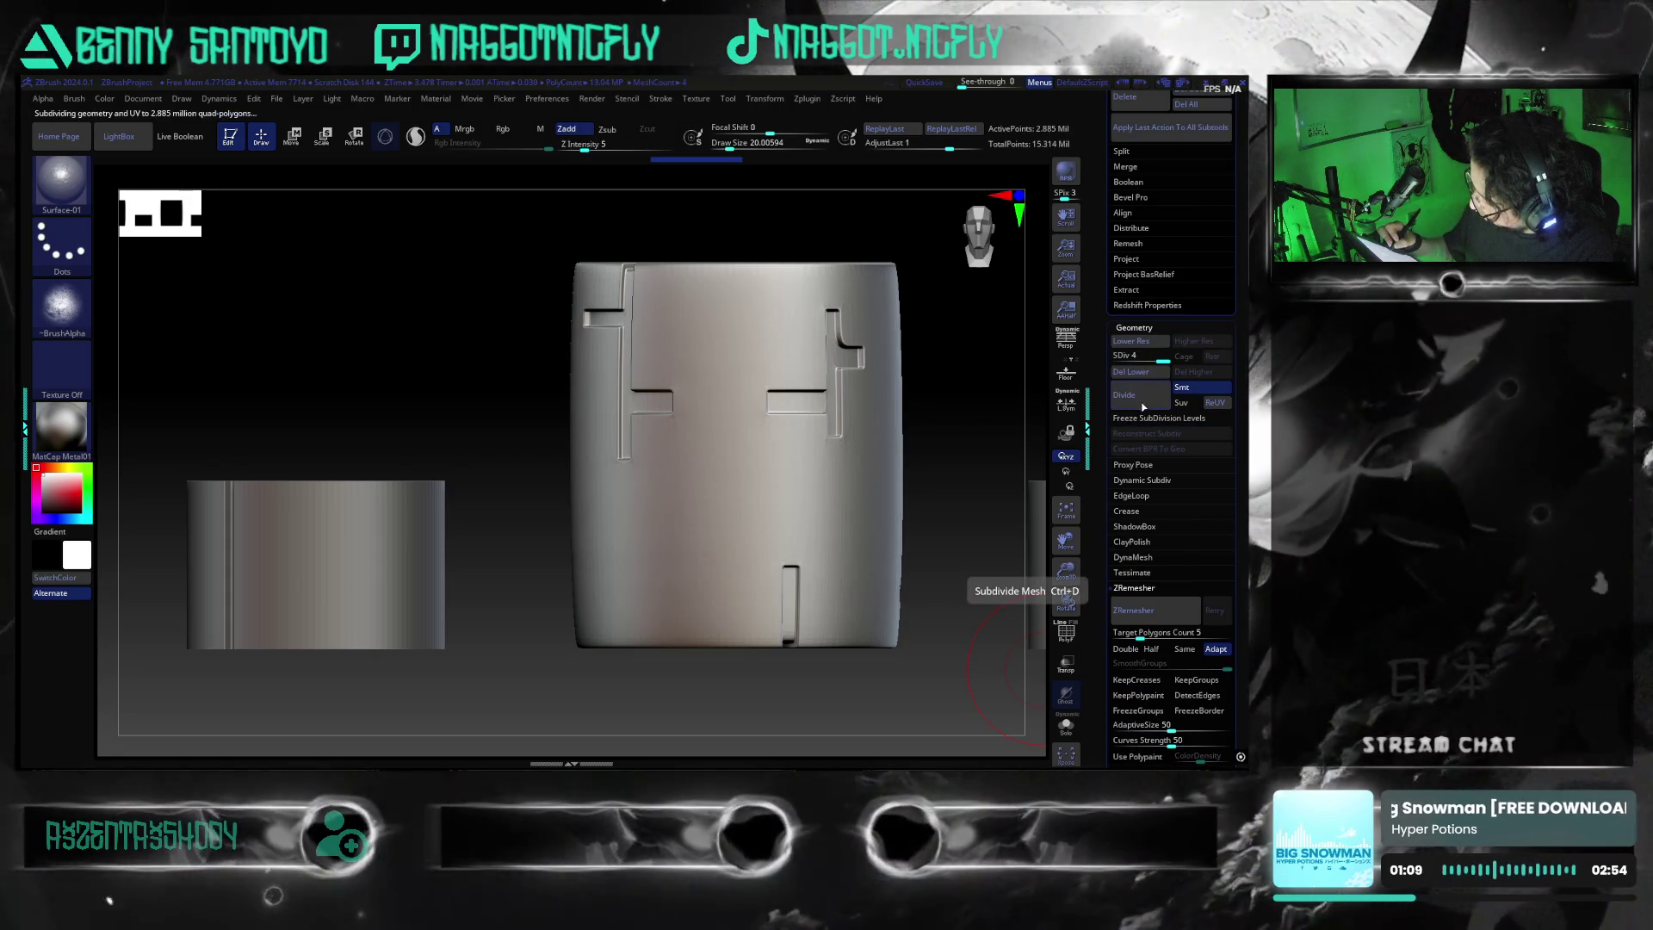
pyautogui.moveTo(1067, 601)
pyautogui.mouseDown()
pyautogui.moveTo(786, 684)
pyautogui.moveTo(545, 602)
pyautogui.mouseUp()
pyautogui.press('s')
pyautogui.click(547, 607)
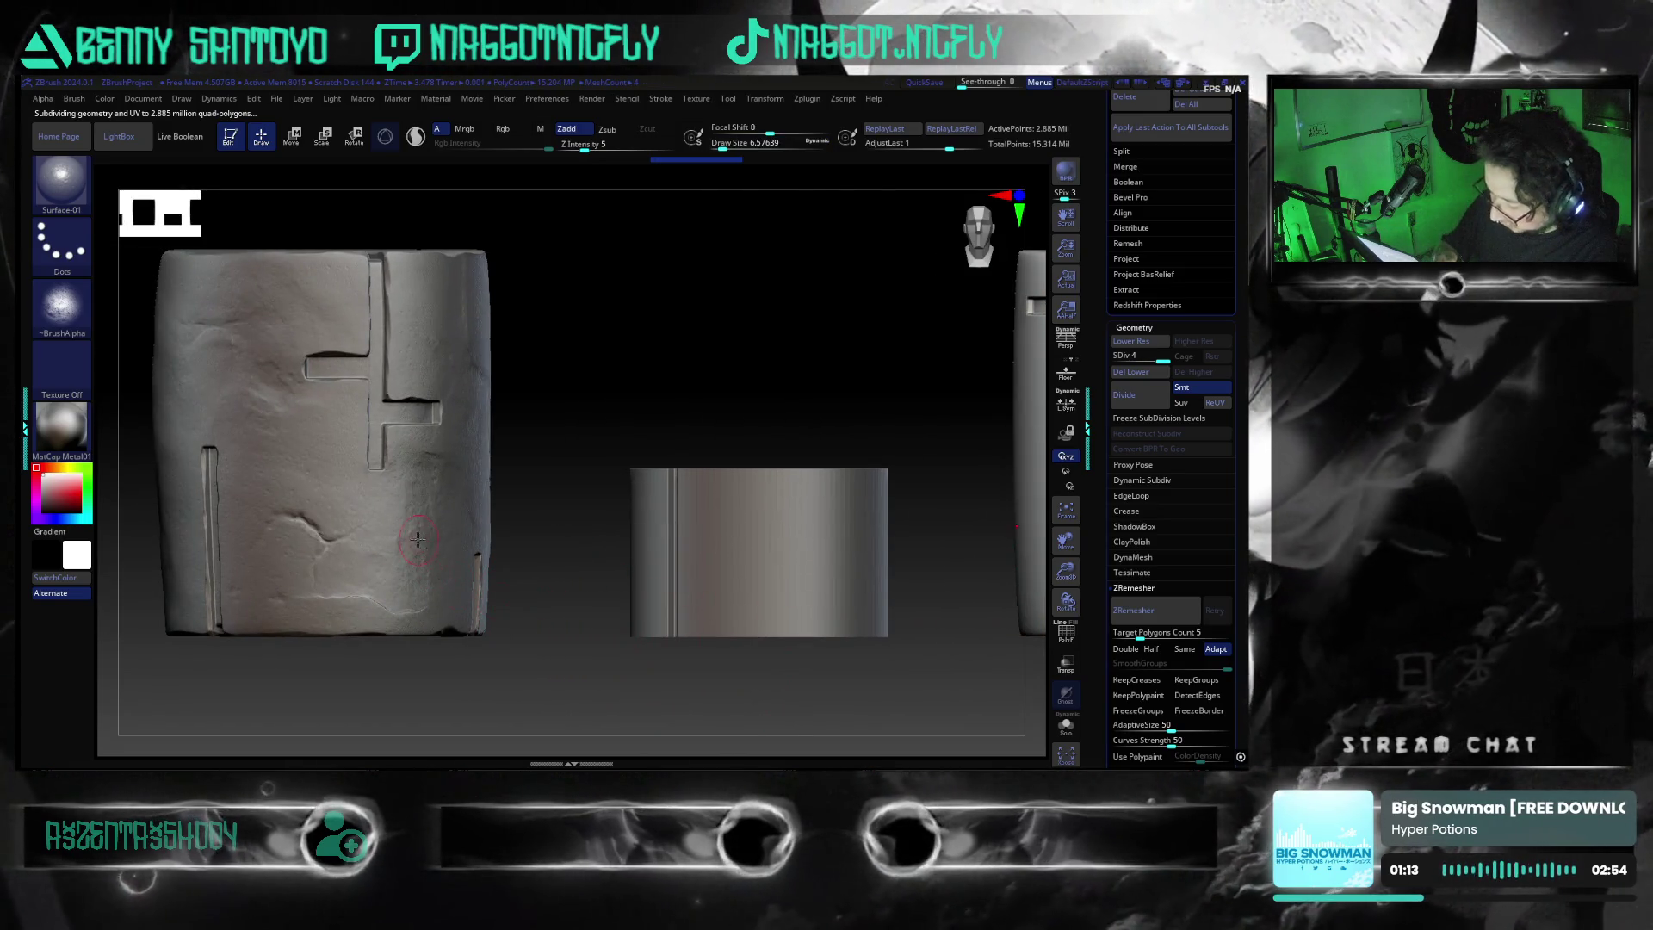
pyautogui.hotkey('ctrl', 'd')
# Reselect the drill section subtool and dismiss the undo-history notice
pyautogui.moveTo(855, 600); pyautogui.dragTo(741, 655)
pyautogui.keyDown('alt'); pyautogui.click(851, 603); pyautogui.keyUp('alt')
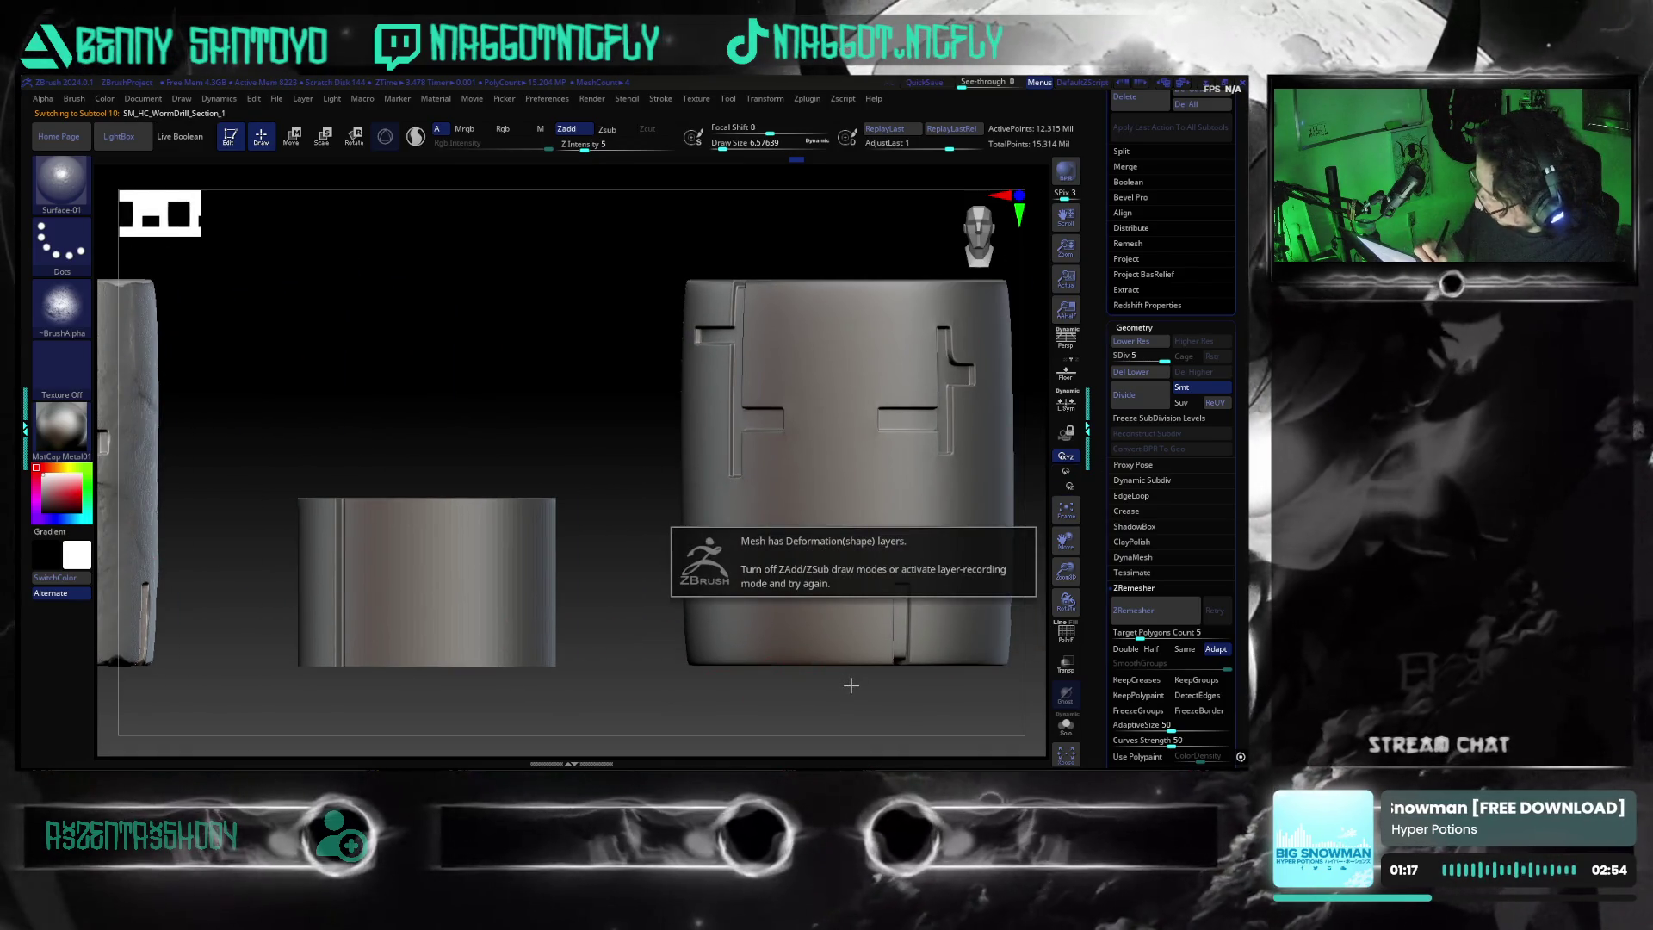
pyautogui.hotkey('shift', 'd')
pyautogui.keyDown('alt'); pyautogui.moveTo(1016, 629); pyautogui.dragTo(899, 621); pyautogui.keyUp('alt')
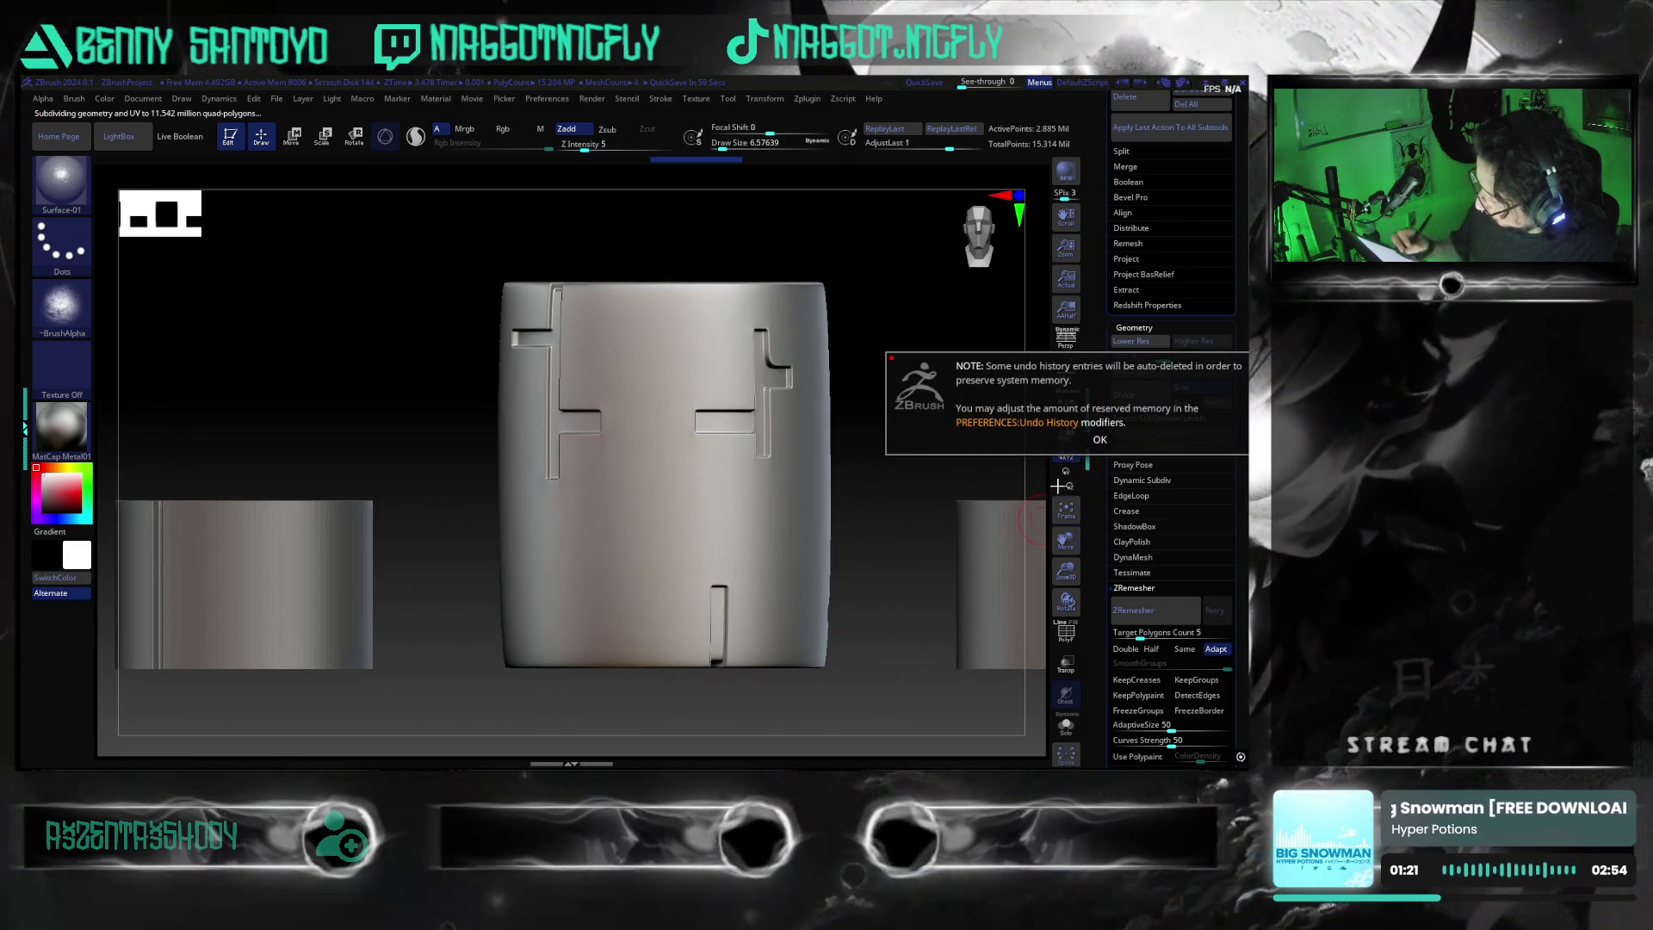
pyautogui.click(1099, 439)
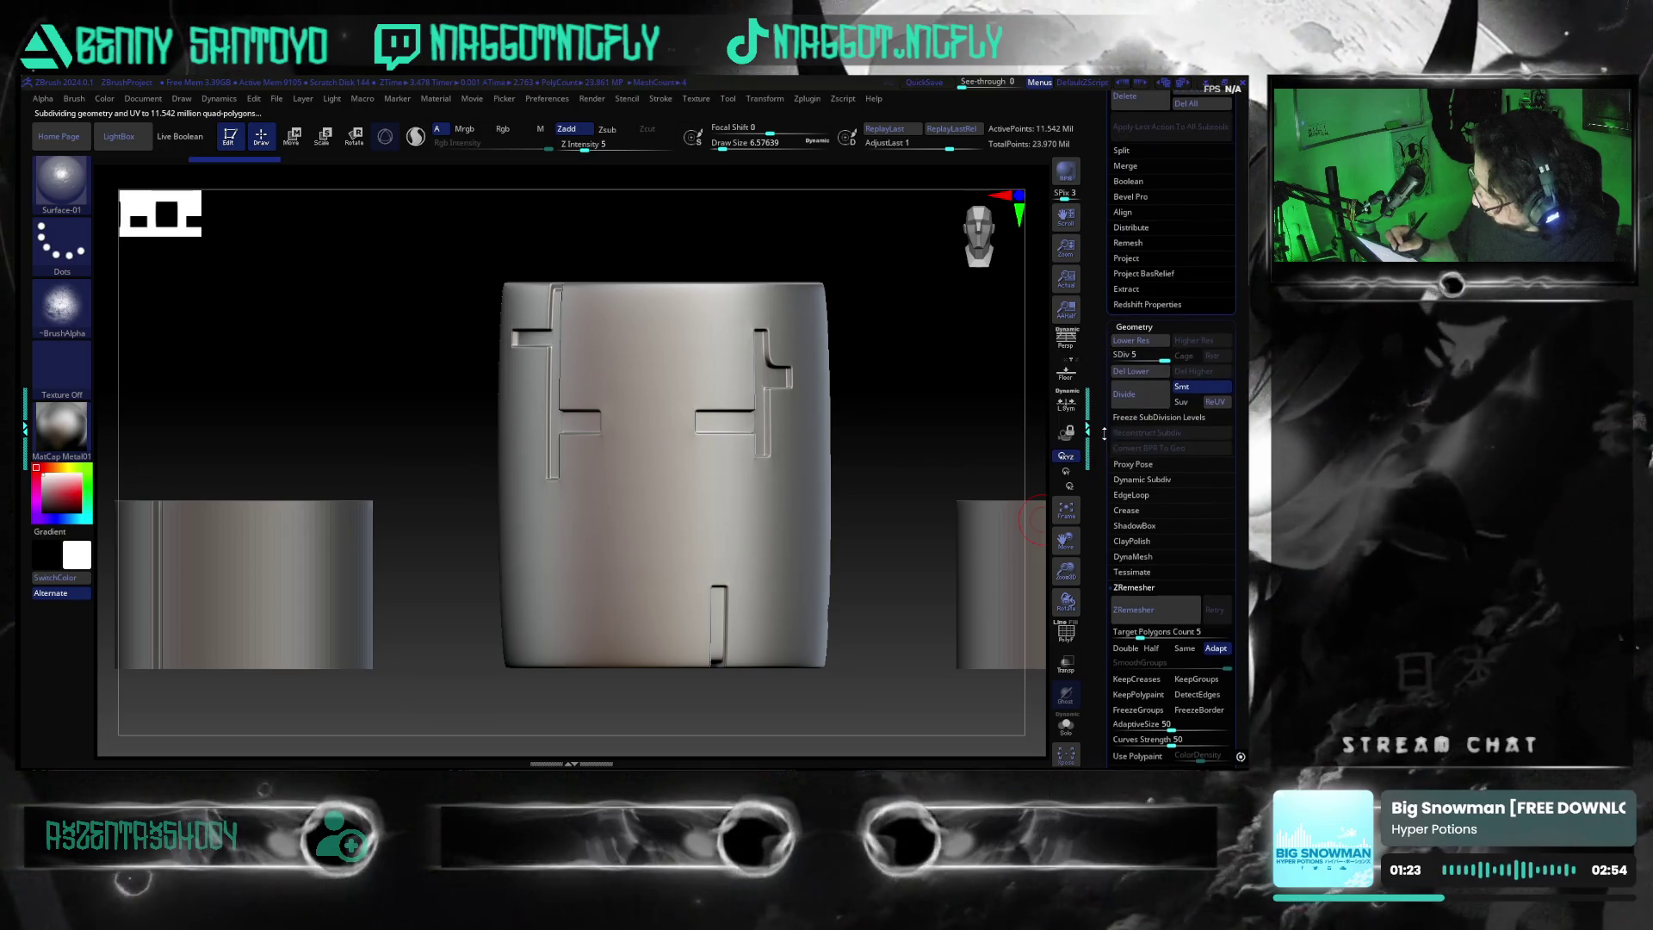
pyautogui.moveTo(906, 649)
pyautogui.mouseDown()
pyautogui.moveTo(889, 694)
pyautogui.moveTo(891, 680)
pyautogui.moveTo(856, 687)
pyautogui.moveTo(801, 661)
pyautogui.moveTo(873, 661)
pyautogui.mouseUp()
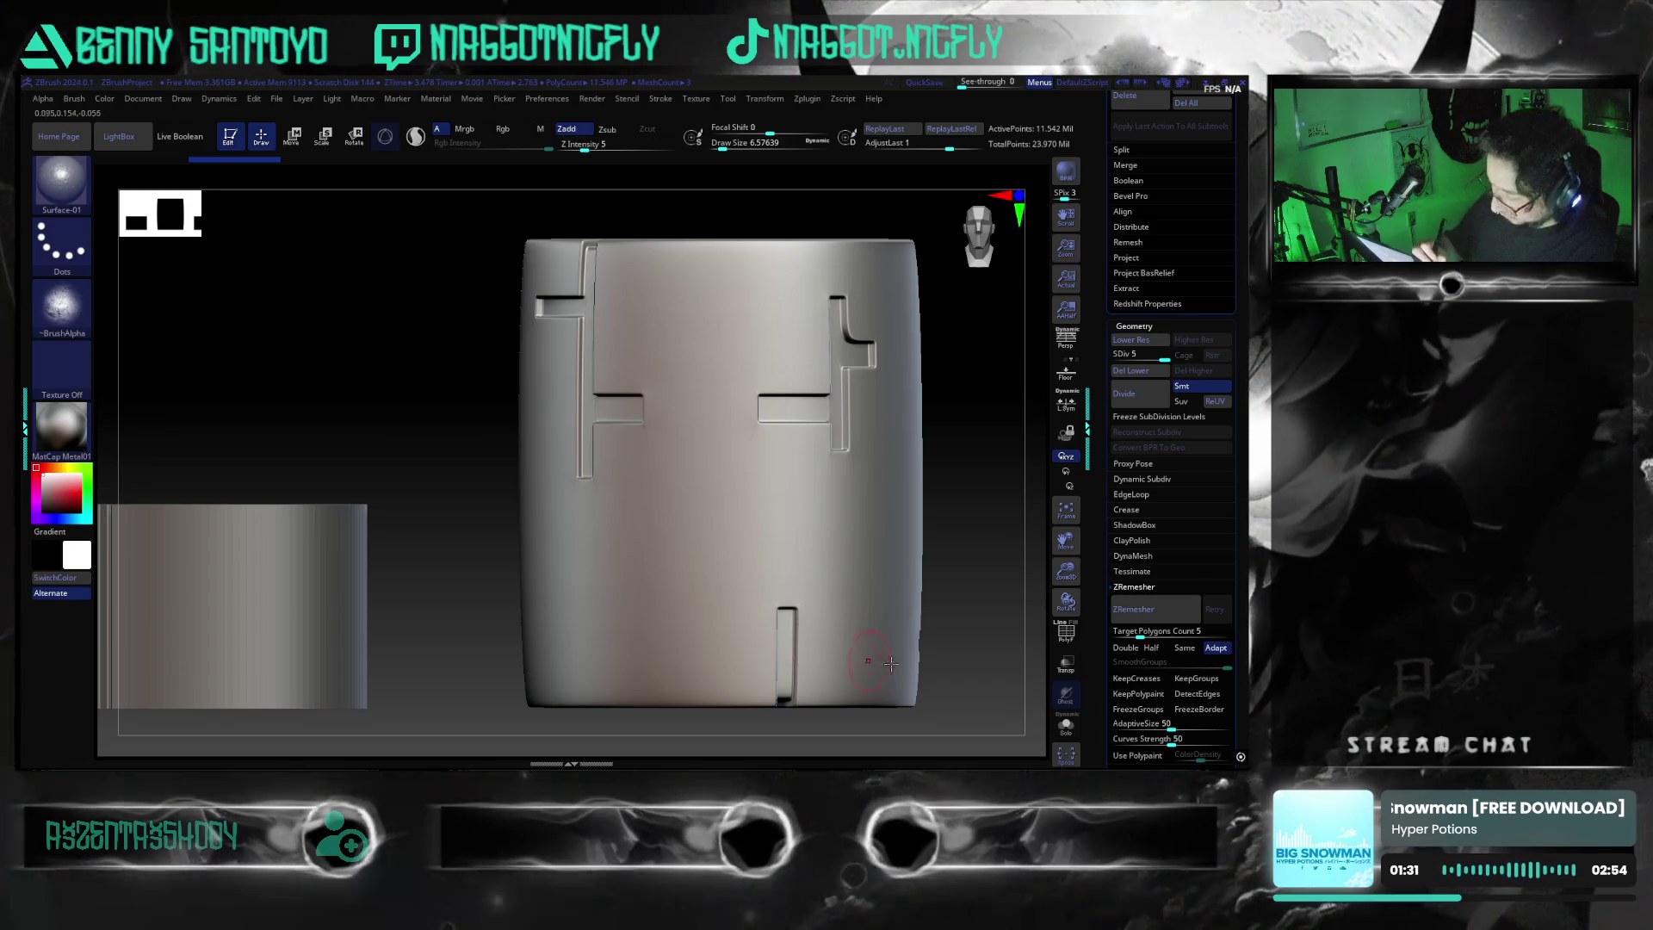
# Solo and frame the drill section, then drop it to SDiv 1 (45,090 points)
pyautogui.click(1066, 726)
pyautogui.press('f')
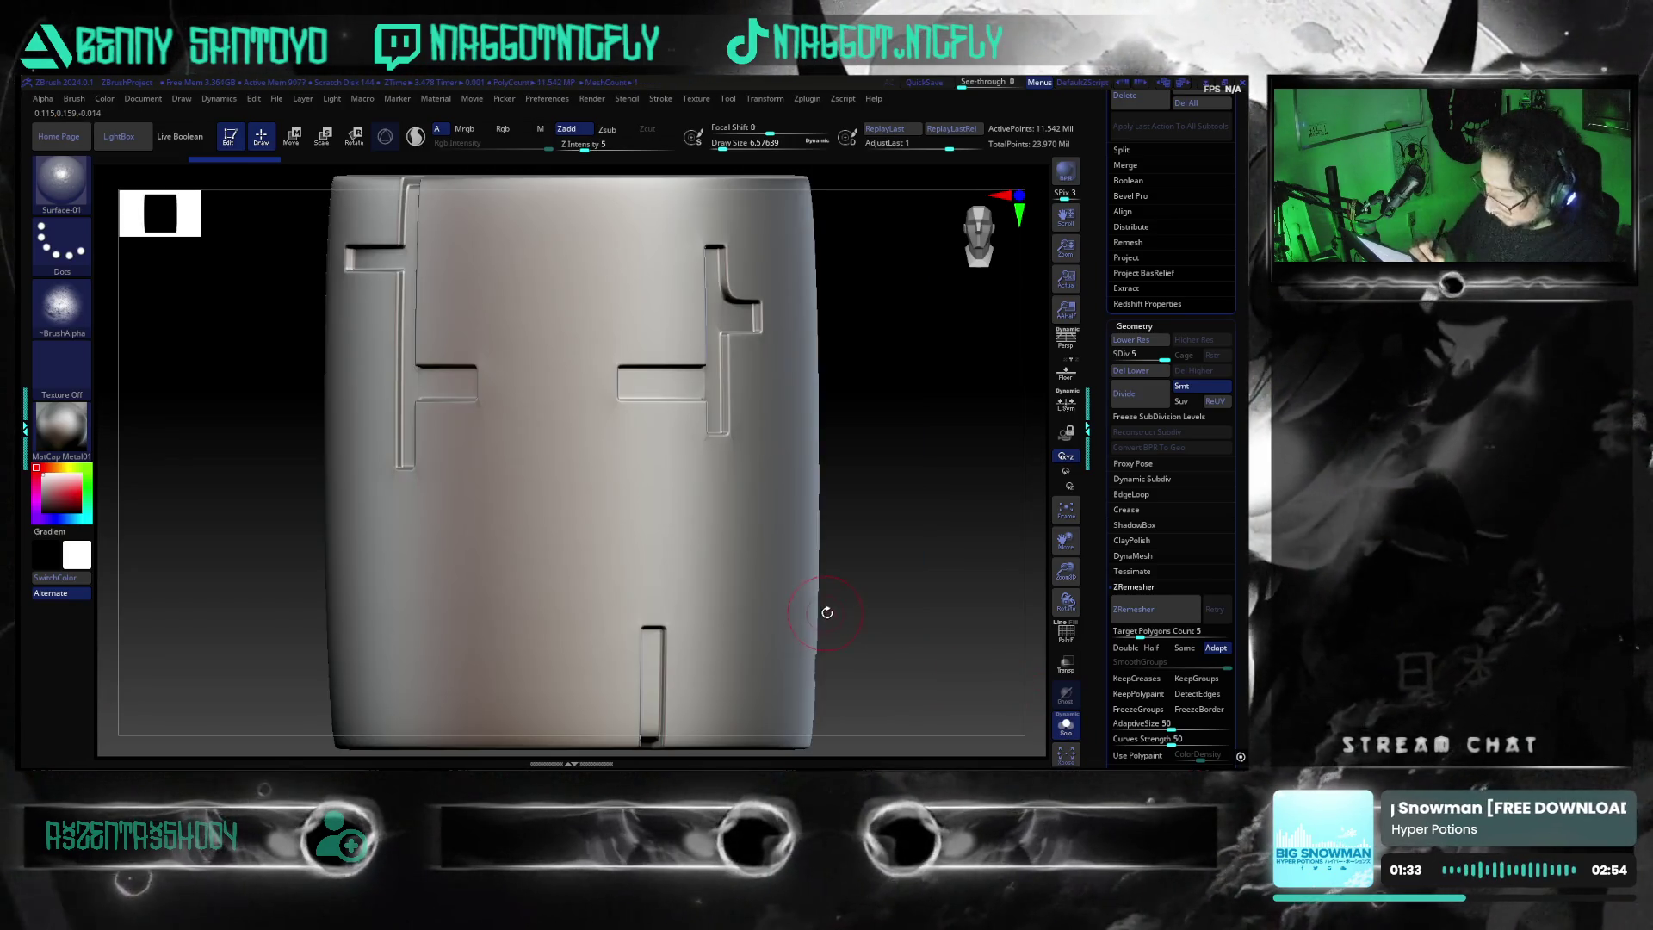
pyautogui.moveTo(894, 578)
pyautogui.mouseDown()
pyautogui.moveTo(880, 595)
pyautogui.moveTo(912, 597)
pyautogui.moveTo(878, 600)
pyautogui.moveTo(896, 607)
pyautogui.moveTo(912, 594)
pyautogui.moveTo(832, 585)
pyautogui.moveTo(889, 617)
pyautogui.mouseUp()
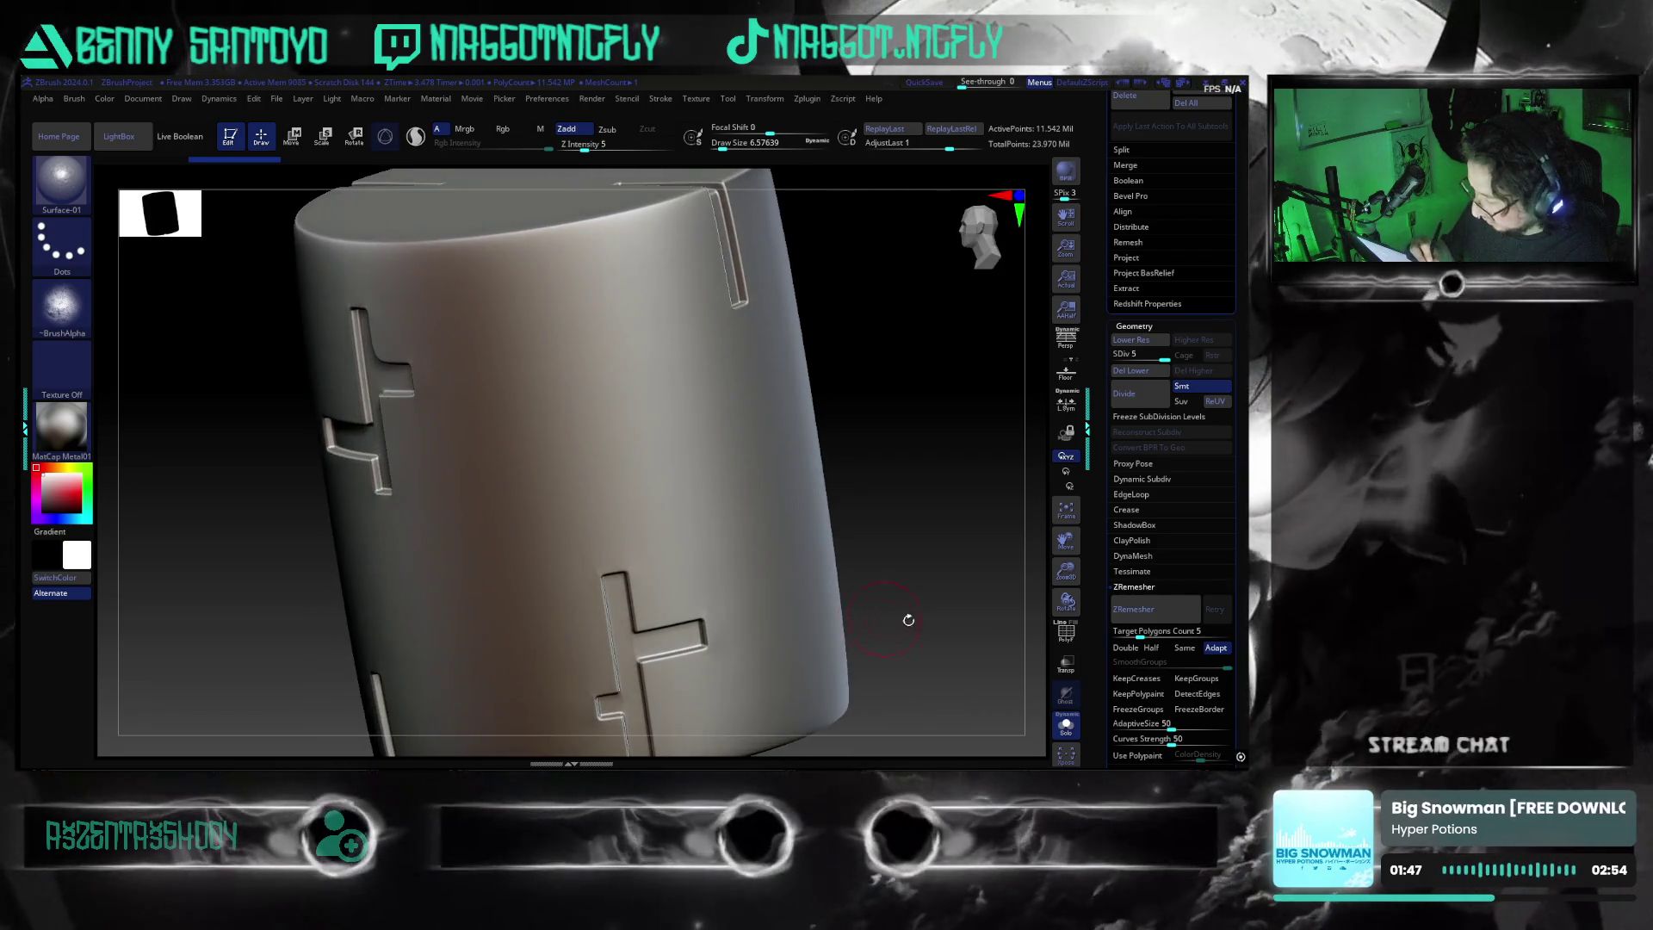
pyautogui.click(1117, 357)
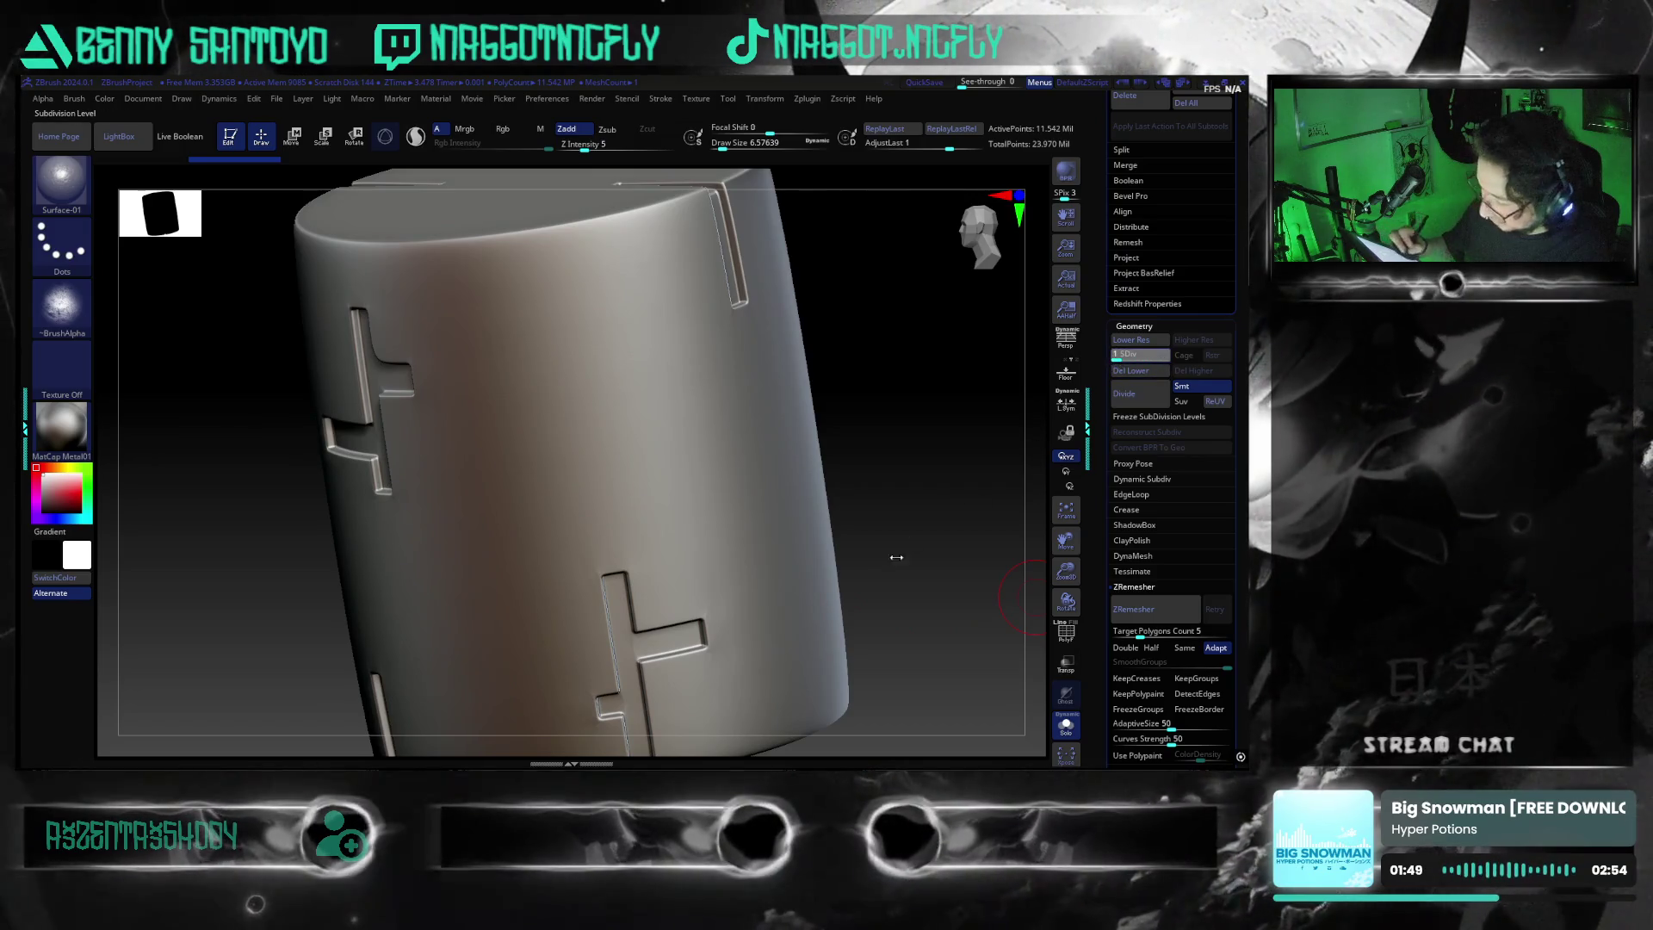
pyautogui.moveTo(915, 613)
pyautogui.mouseDown()
pyautogui.moveTo(852, 620)
pyautogui.moveTo(825, 573)
pyautogui.mouseUp()
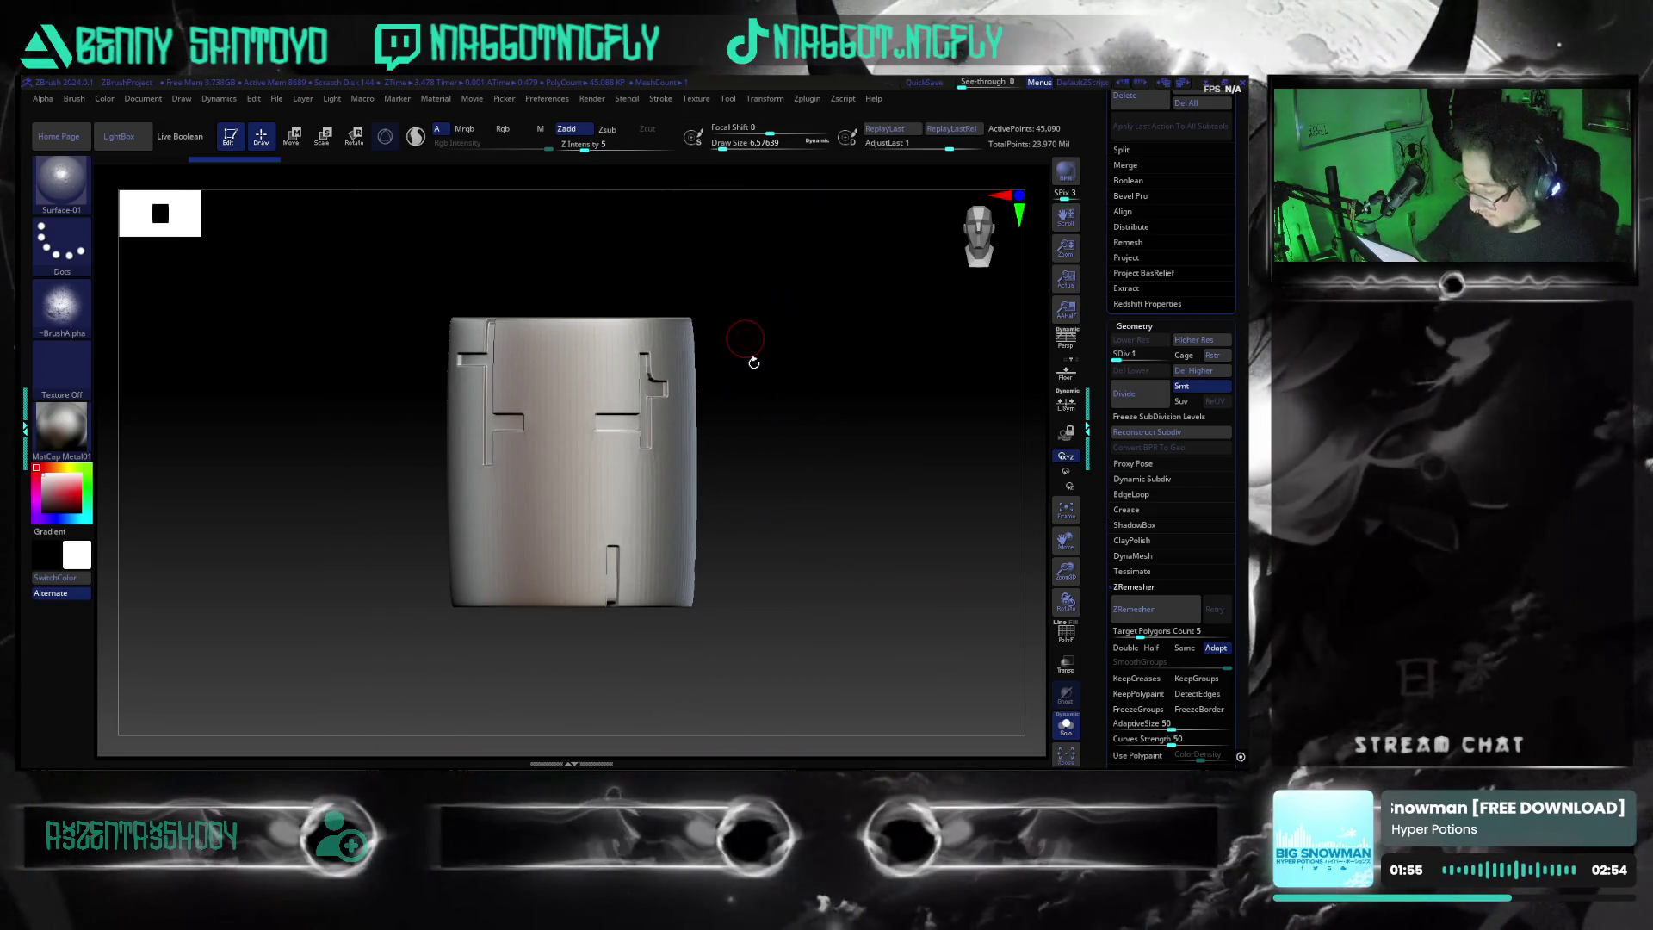
# Turn off Solo so all subtools show again, and tilt the view down over the cylinders
pyautogui.hotkey('shift', 'alt', 's')
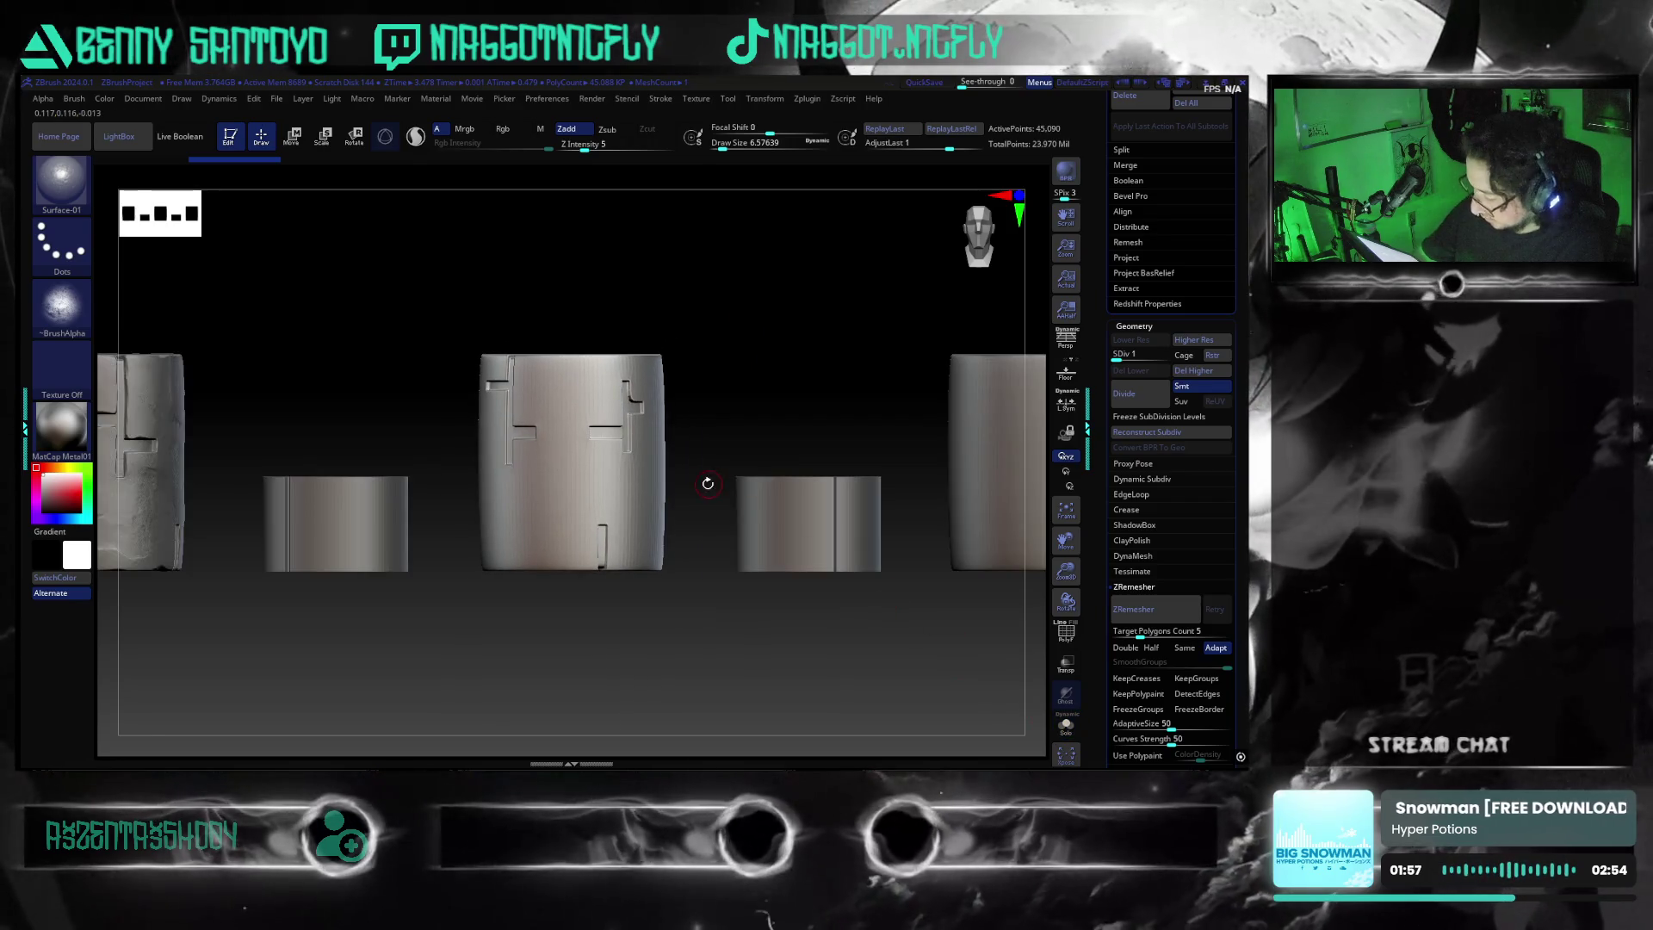
pyautogui.moveTo(645, 683)
pyautogui.mouseDown()
pyautogui.moveTo(571, 591)
pyautogui.moveTo(487, 590)
pyautogui.moveTo(686, 626)
pyautogui.mouseUp()
pyautogui.moveTo(576, 627)
pyautogui.mouseDown()
pyautogui.moveTo(580, 659)
pyautogui.moveTo(582, 642)
pyautogui.mouseUp()
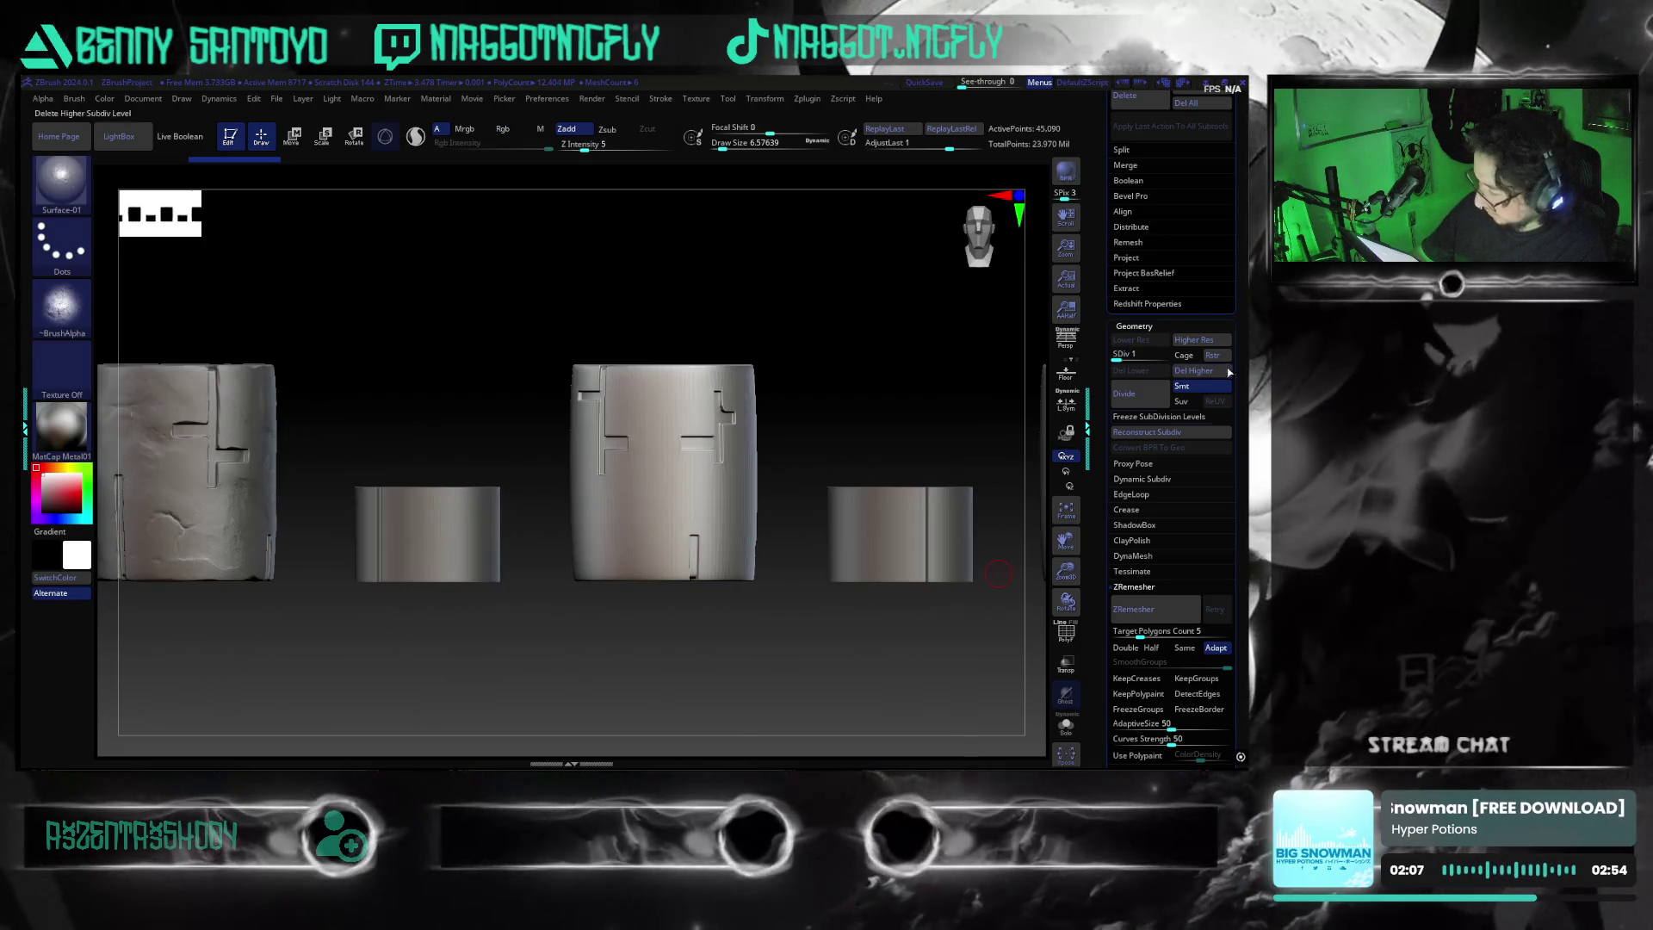
pyautogui.scroll(10, 1160, 480)
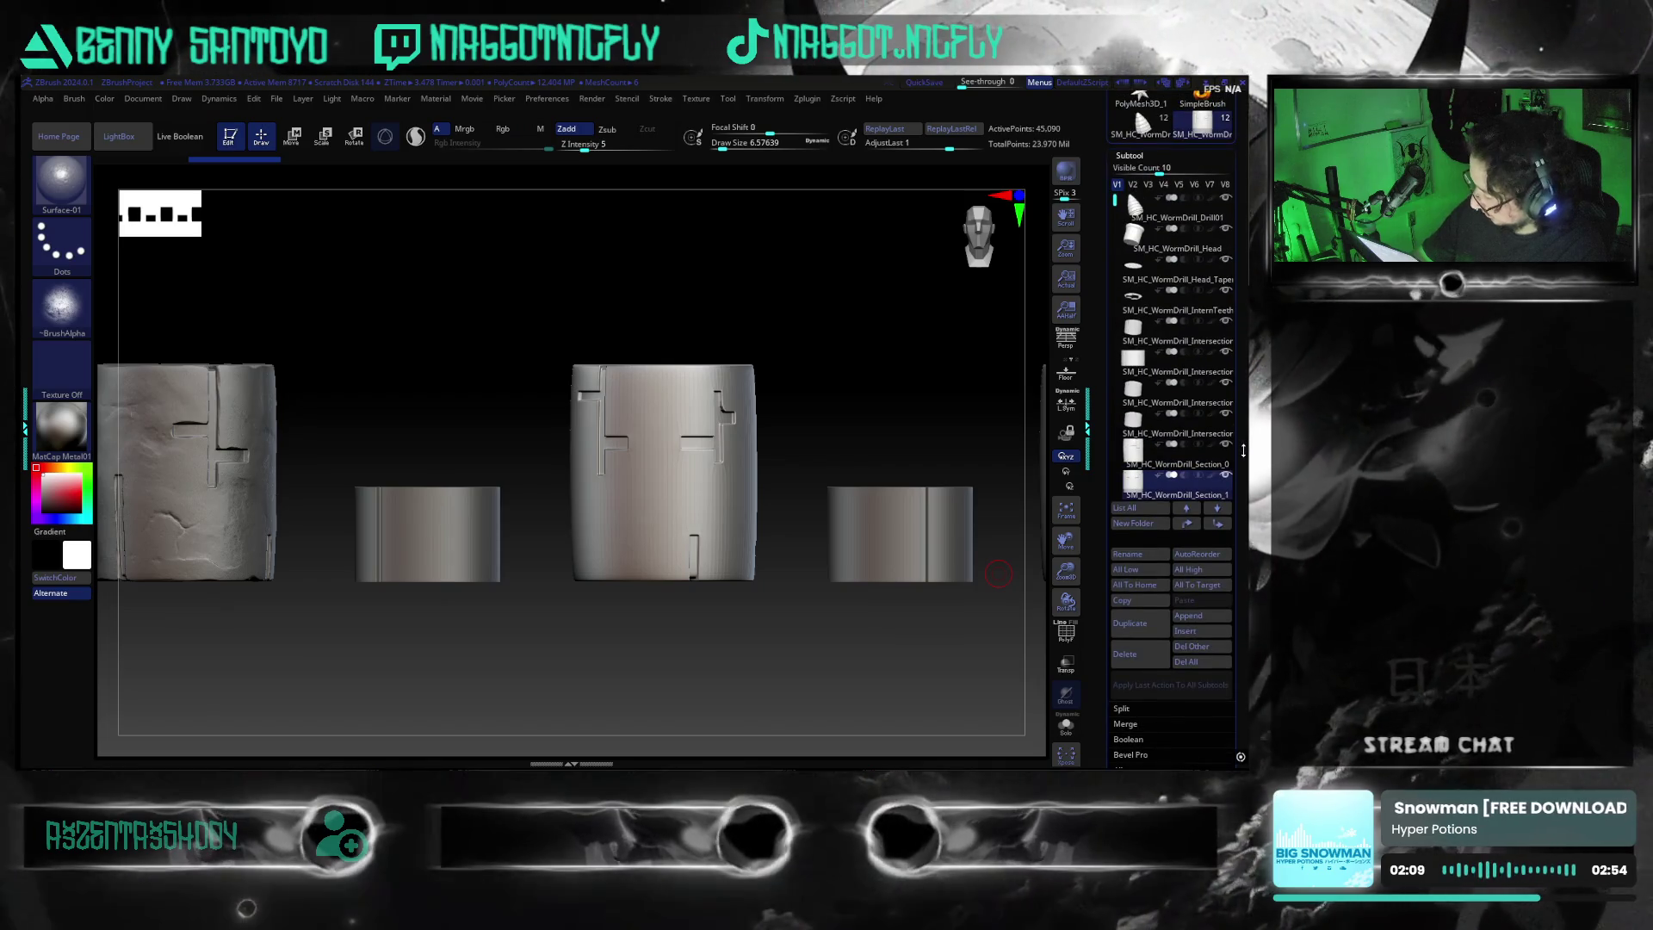
# Reposition the view, make Section_0 the active subtool and dismiss the deformation-layer warning
pyautogui.moveTo(863, 416)
pyautogui.keyDown('alt'); pyautogui.mouseDown()
pyautogui.moveTo(877, 418)
pyautogui.moveTo(675, 405)
pyautogui.moveTo(989, 397)
pyautogui.mouseUp(); pyautogui.keyUp('alt')
pyautogui.moveTo(576, 473)
pyautogui.keyDown('alt'); pyautogui.mouseDown()
pyautogui.moveTo(738, 469)
pyautogui.moveTo(602, 457)
pyautogui.moveTo(626, 415)
pyautogui.moveTo(532, 405)
pyautogui.mouseUp(); pyautogui.keyUp('alt')
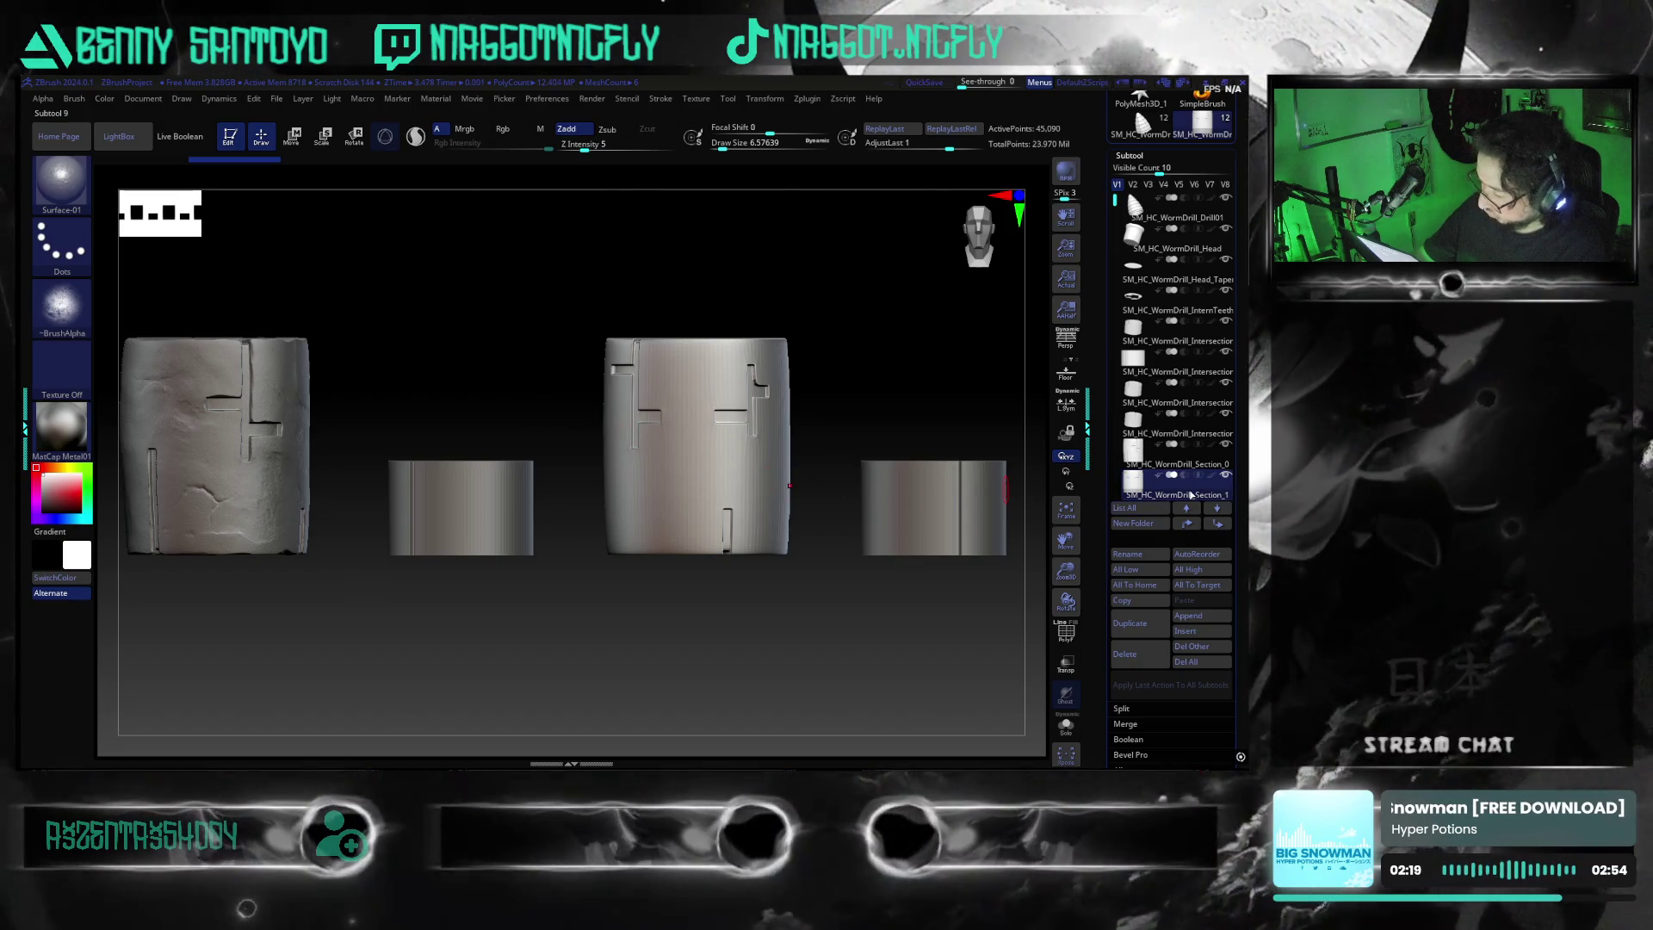
pyautogui.moveTo(1192, 495)
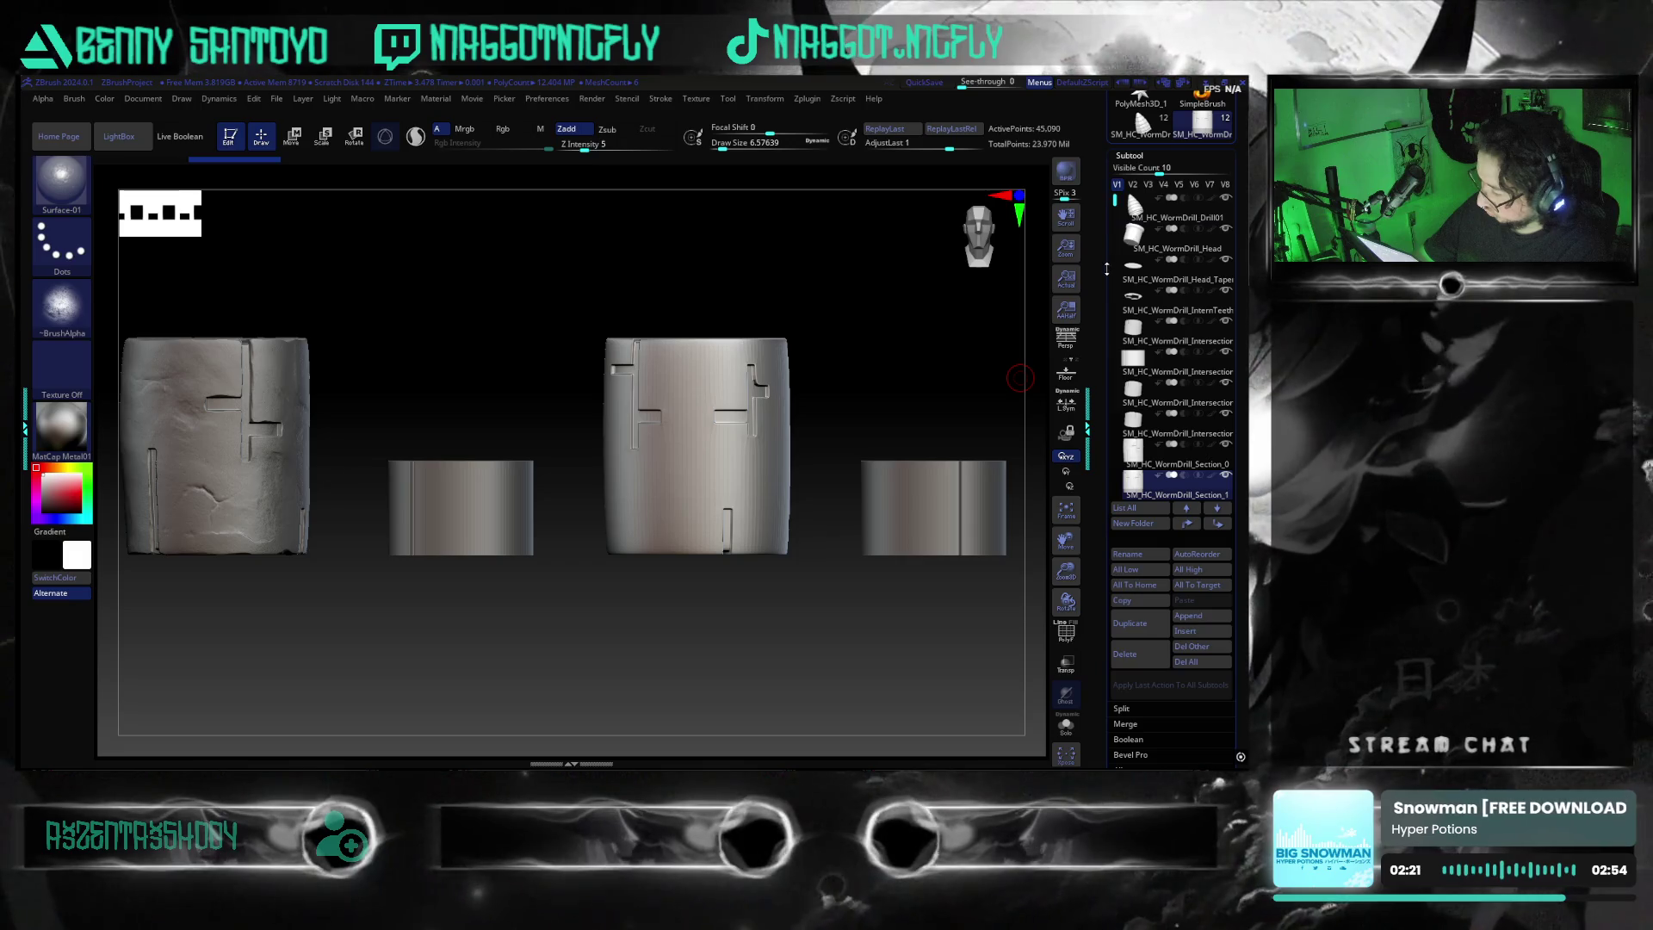
pyautogui.keyDown('alt'); pyautogui.moveTo(731, 648); pyautogui.dragTo(680, 638); pyautogui.keyUp('alt')
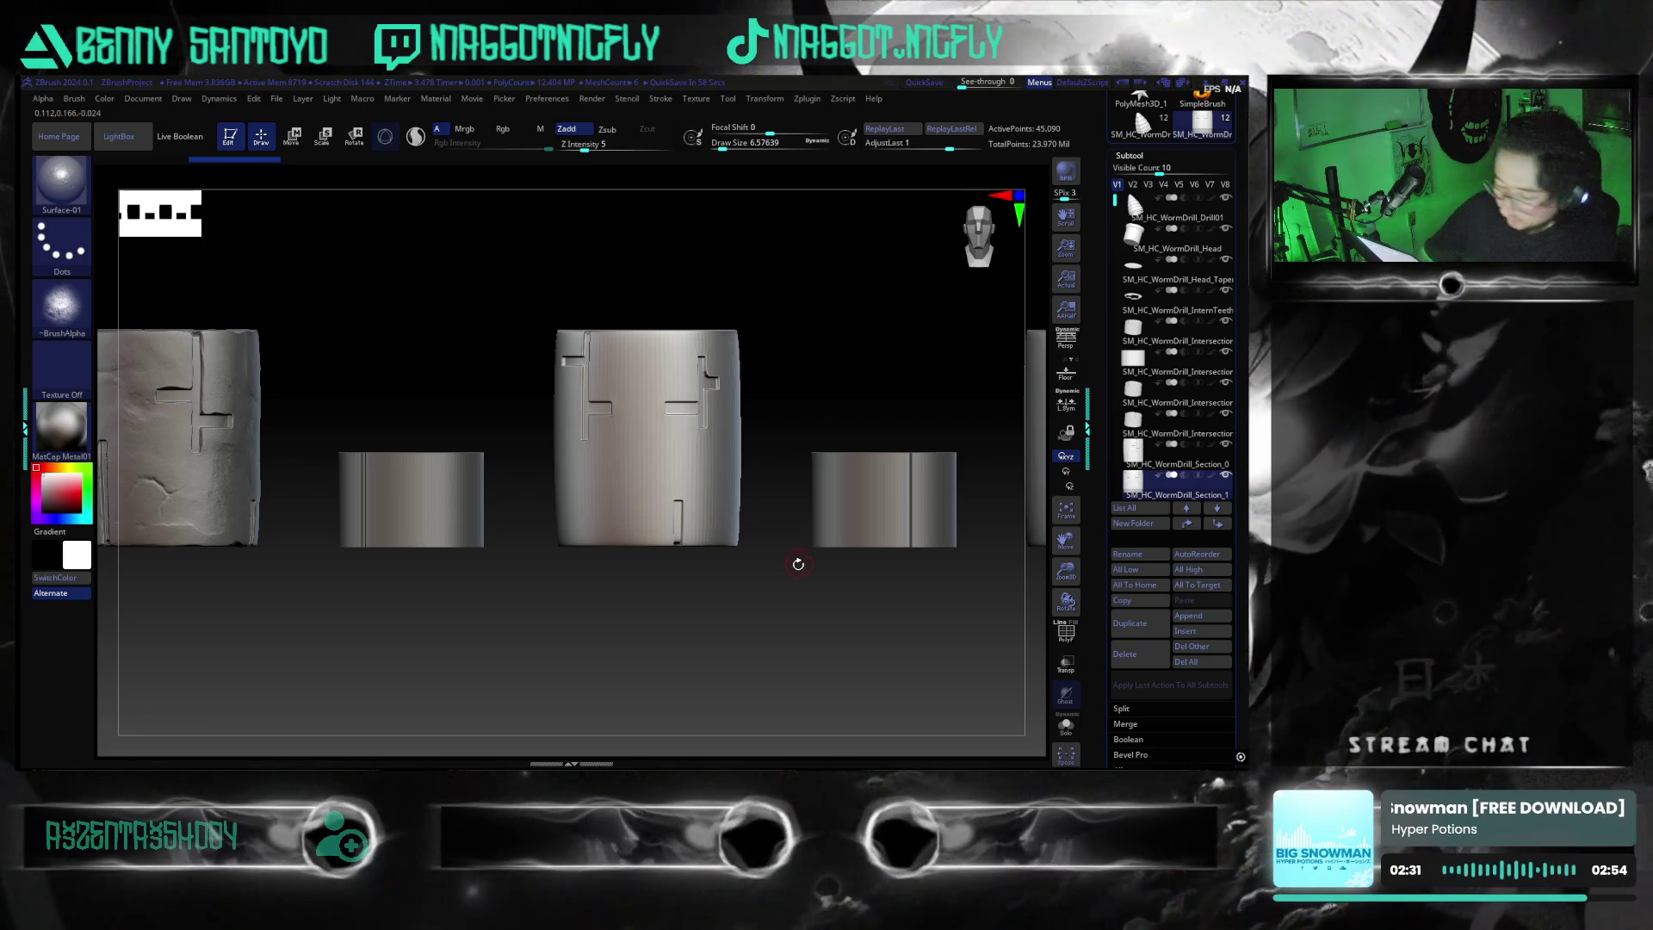
pyautogui.moveTo(583, 629)
pyautogui.mouseDown()
pyautogui.moveTo(633, 636)
pyautogui.moveTo(645, 601)
pyautogui.mouseUp()
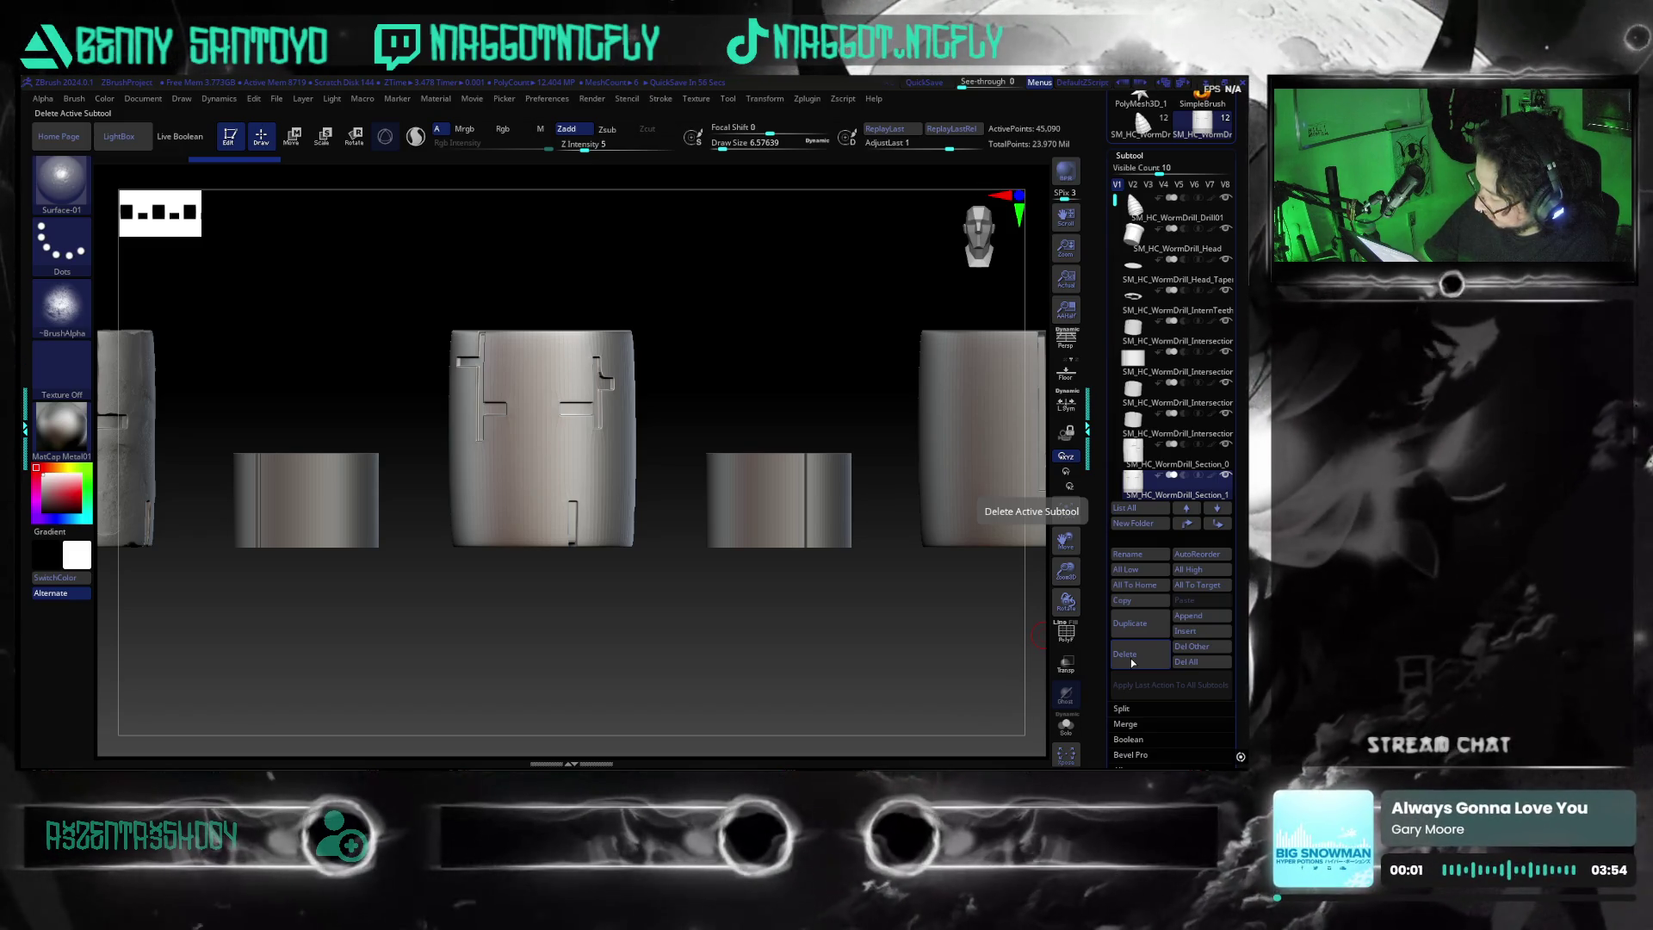
pyautogui.moveTo(572, 649)
pyautogui.mouseDown()
pyautogui.moveTo(716, 634)
pyautogui.moveTo(690, 620)
pyautogui.mouseUp()
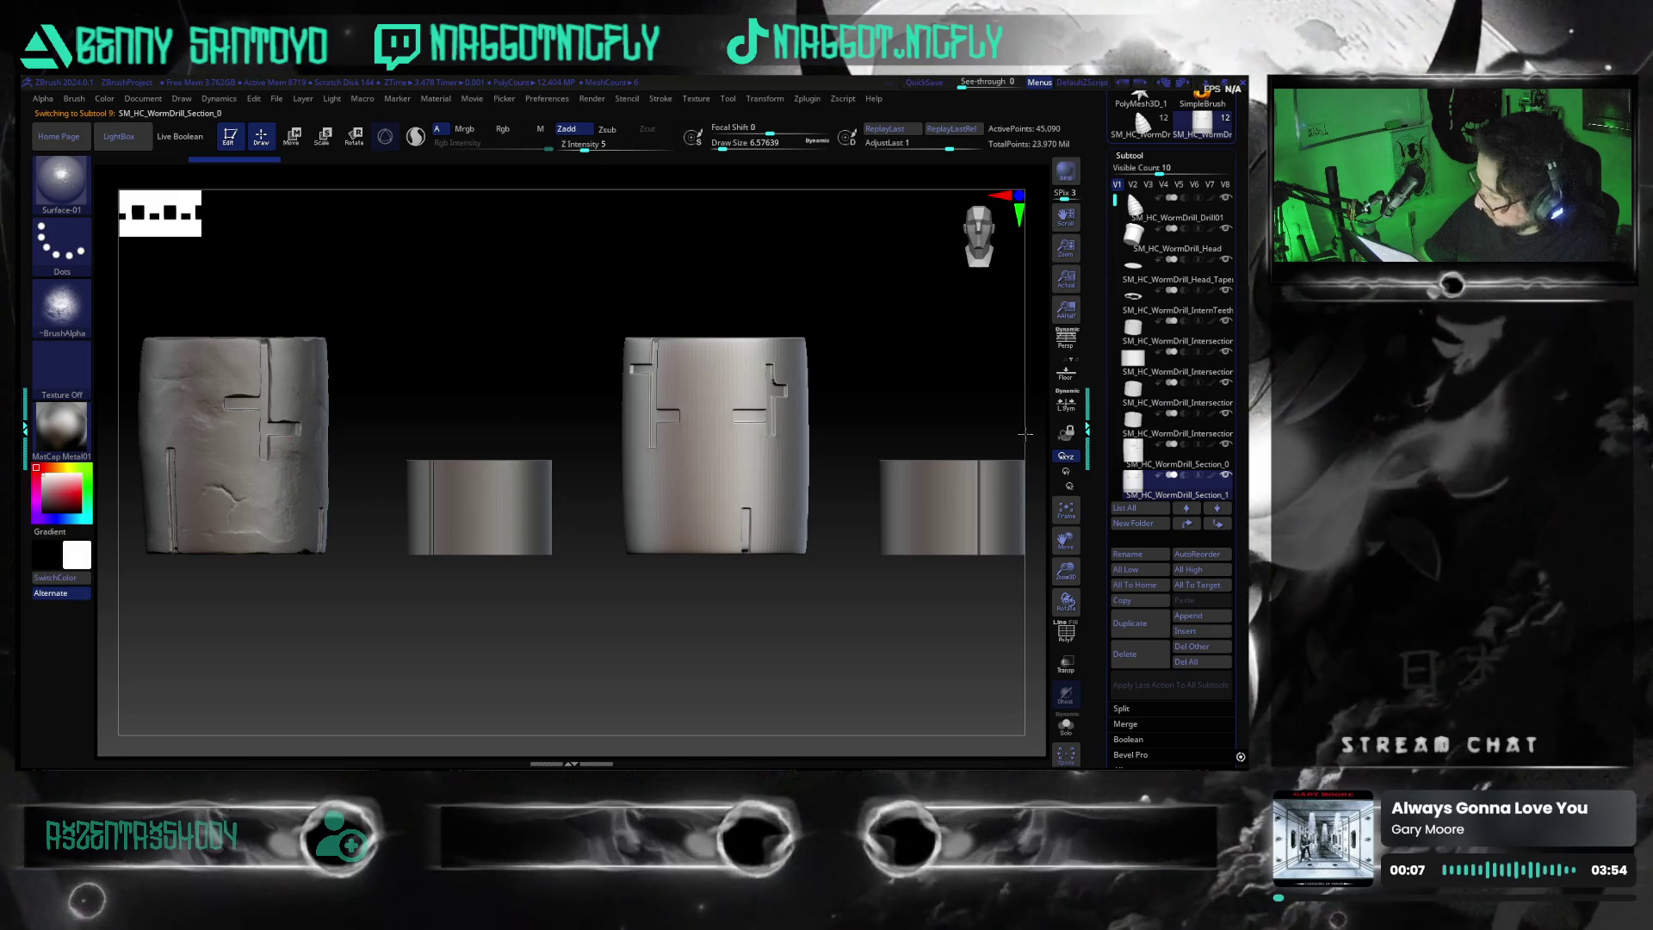
pyautogui.keyDown('alt'); pyautogui.click(274, 503); pyautogui.keyUp('alt')
pyautogui.moveTo(521, 539)
pyautogui.keyDown('alt'); pyautogui.mouseDown()
pyautogui.moveTo(547, 608)
pyautogui.moveTo(681, 622)
pyautogui.mouseUp(); pyautogui.keyUp('alt')
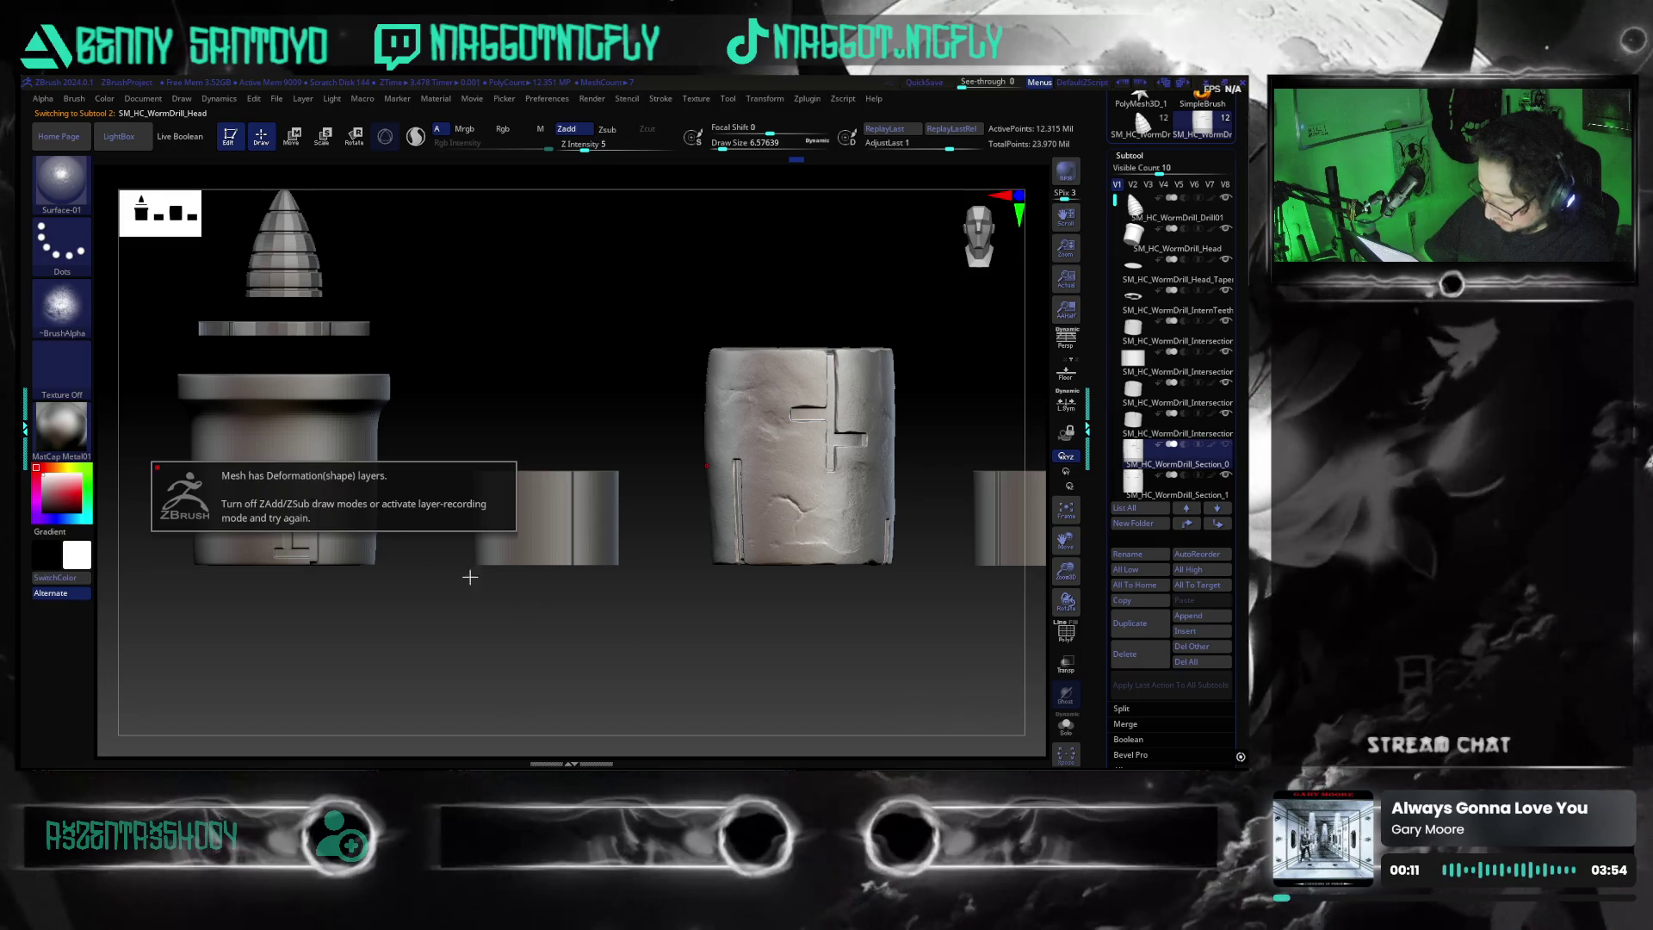
pyautogui.click(405, 546)
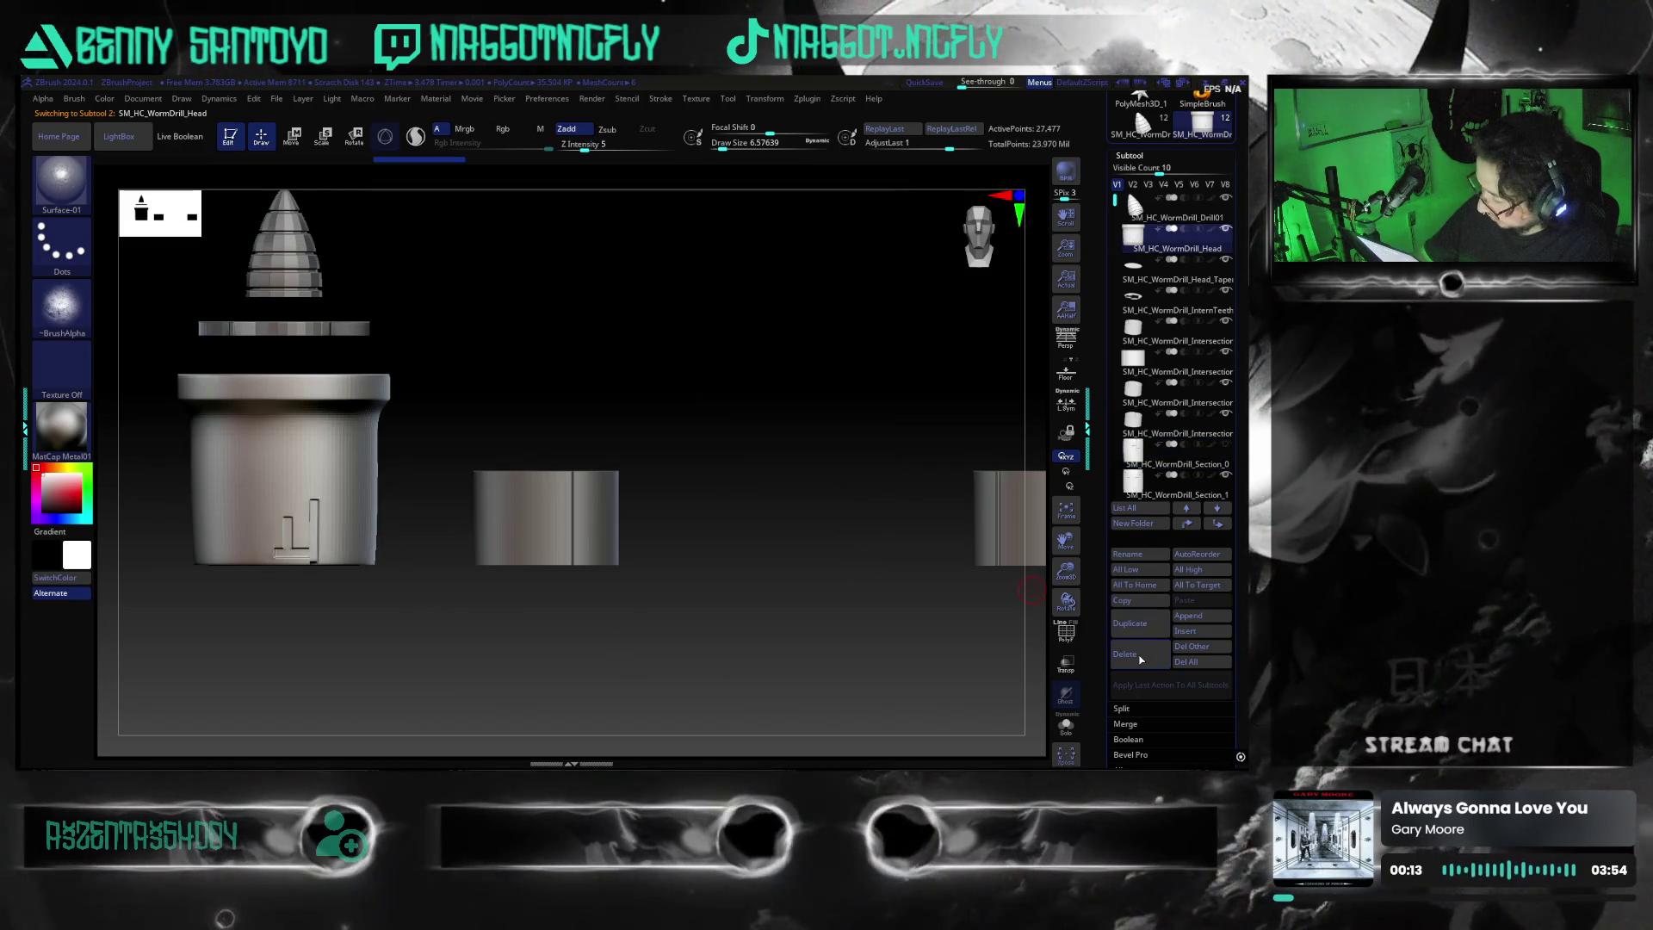
# Delete the Head, Intersection, Drill01 and InternTeeth subtools, confirming each removal
pyautogui.click(1125, 654)
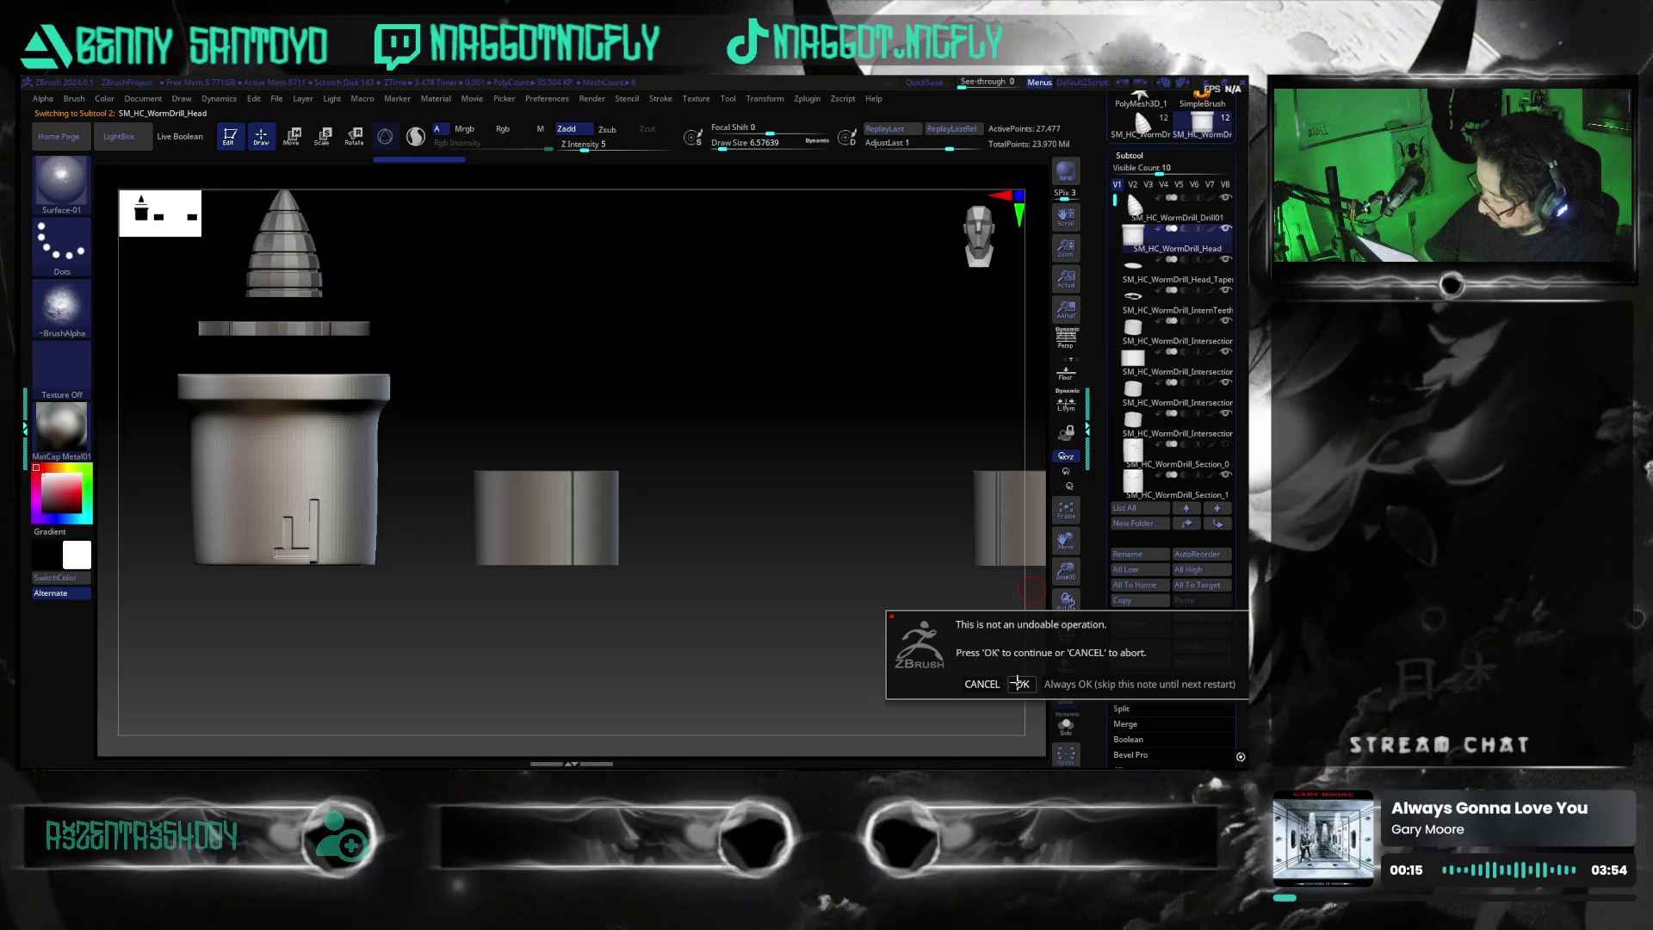
pyautogui.click(1022, 684)
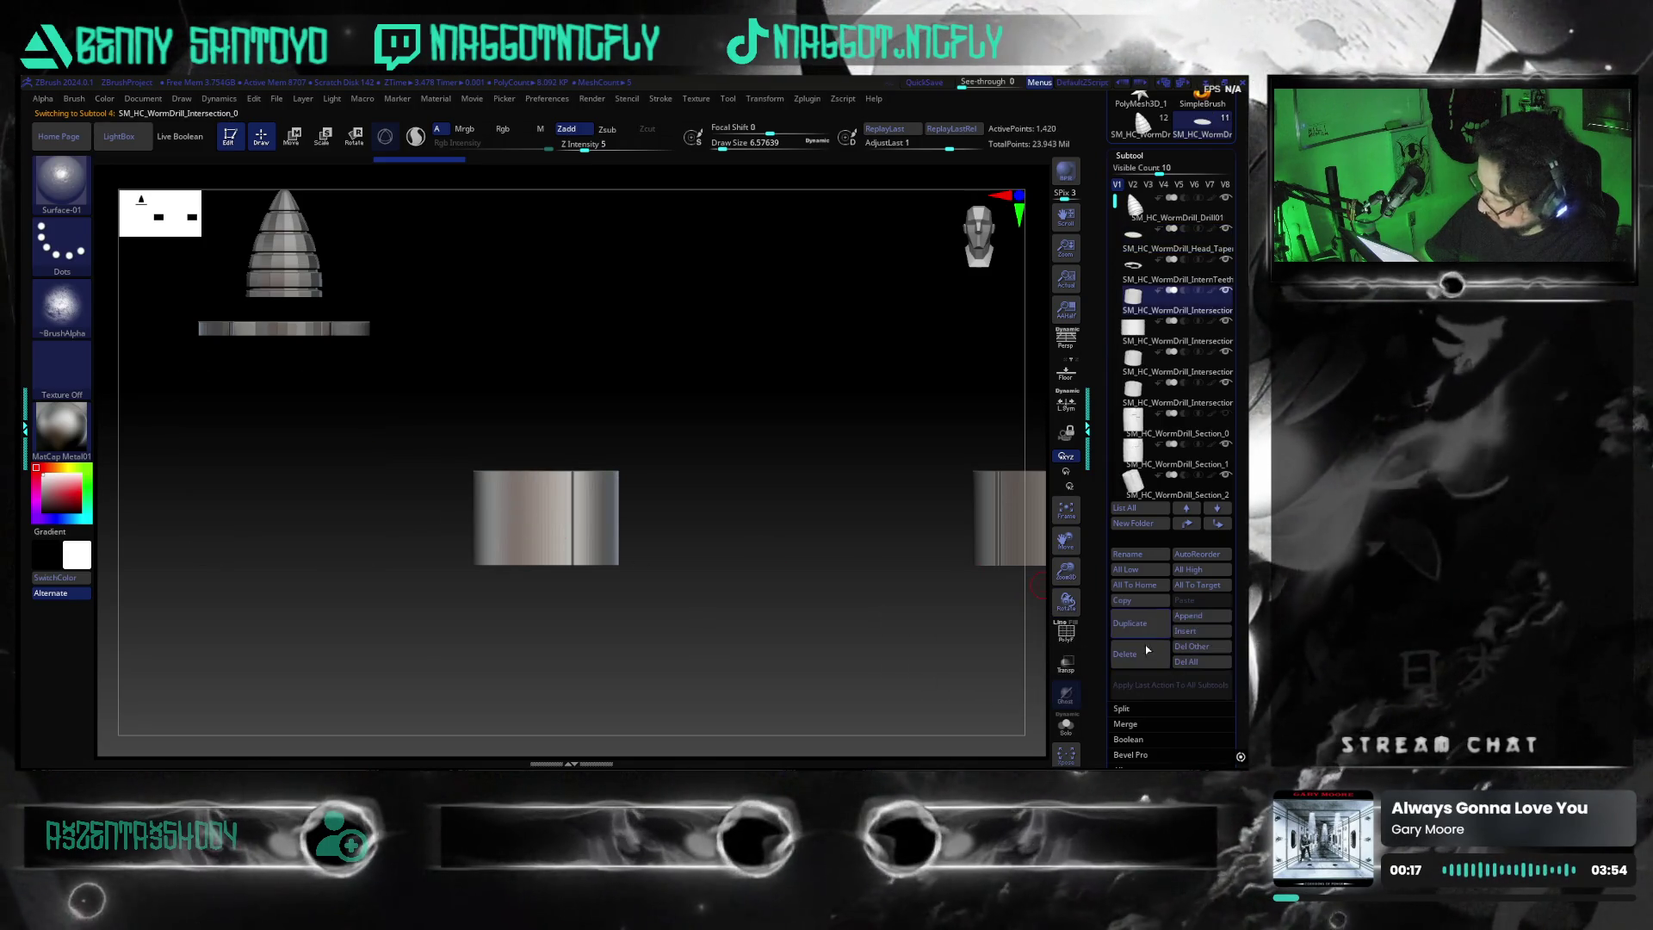
pyautogui.click(1126, 653)
pyautogui.click(1020, 687)
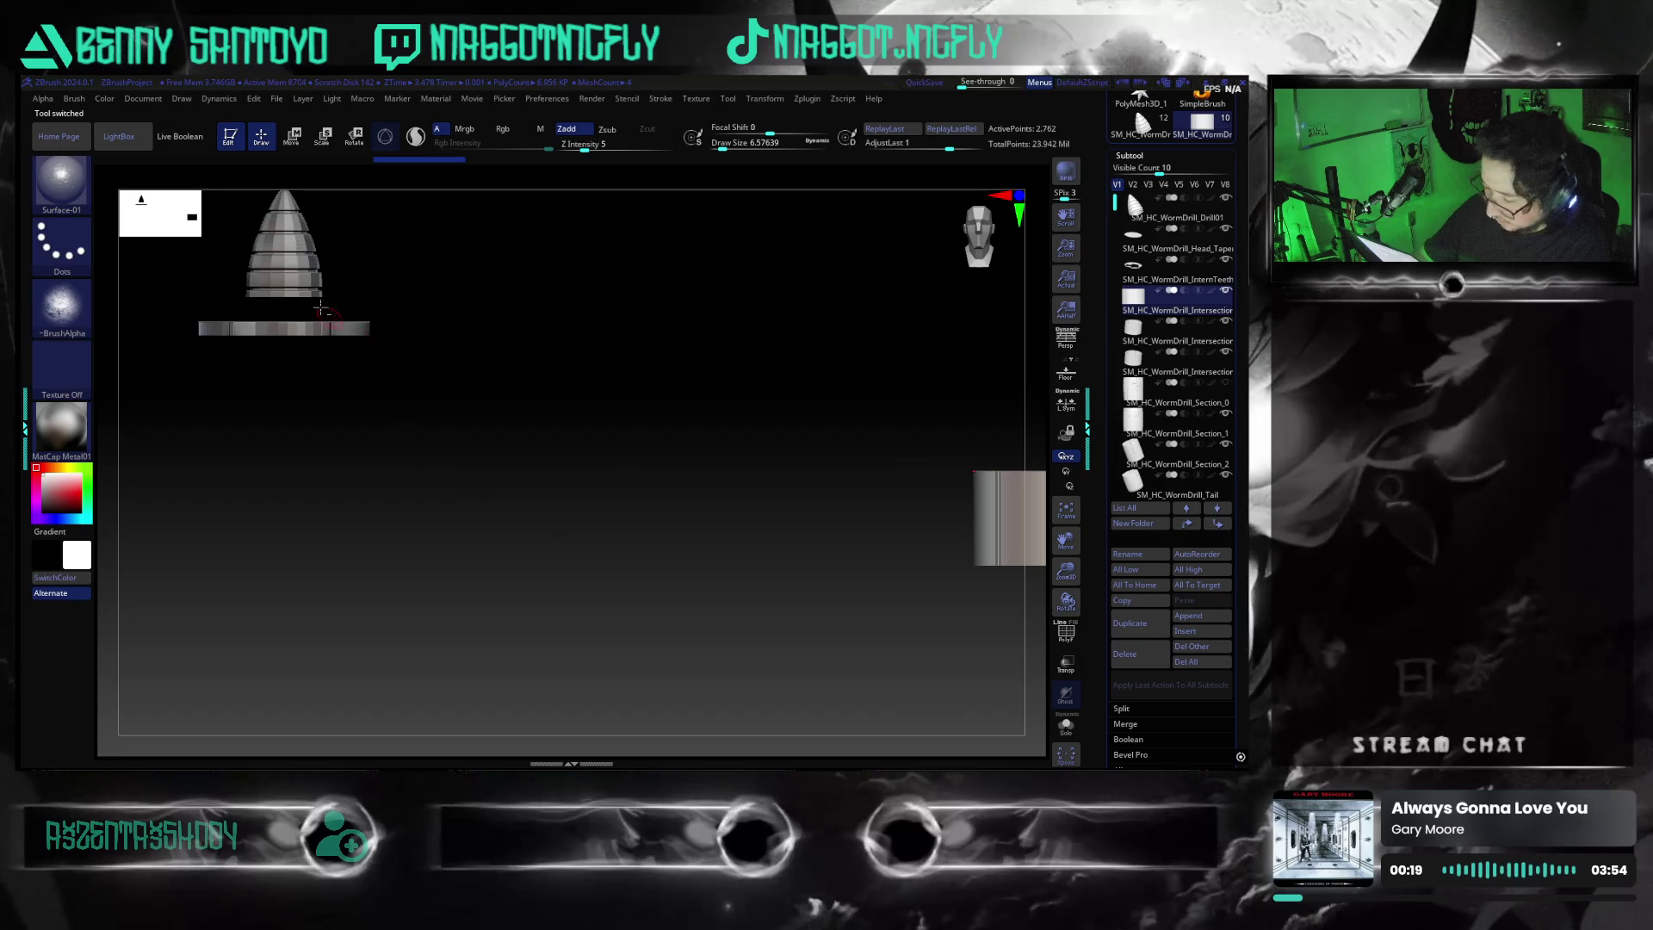
pyautogui.click(1126, 653)
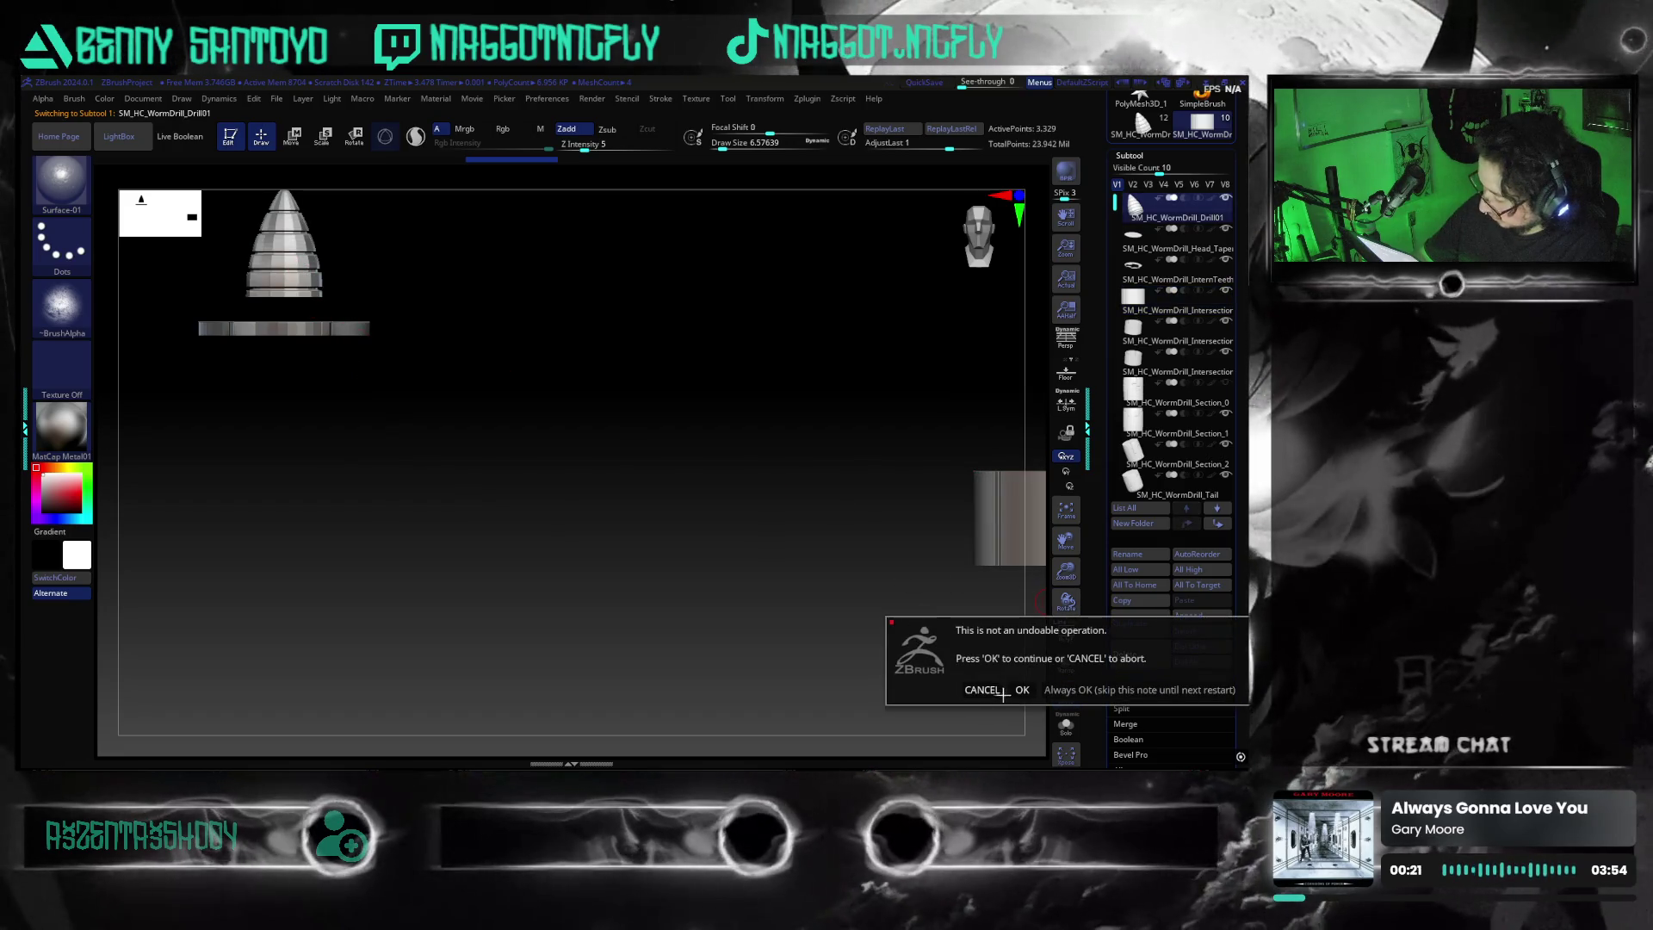
pyautogui.click(1022, 690)
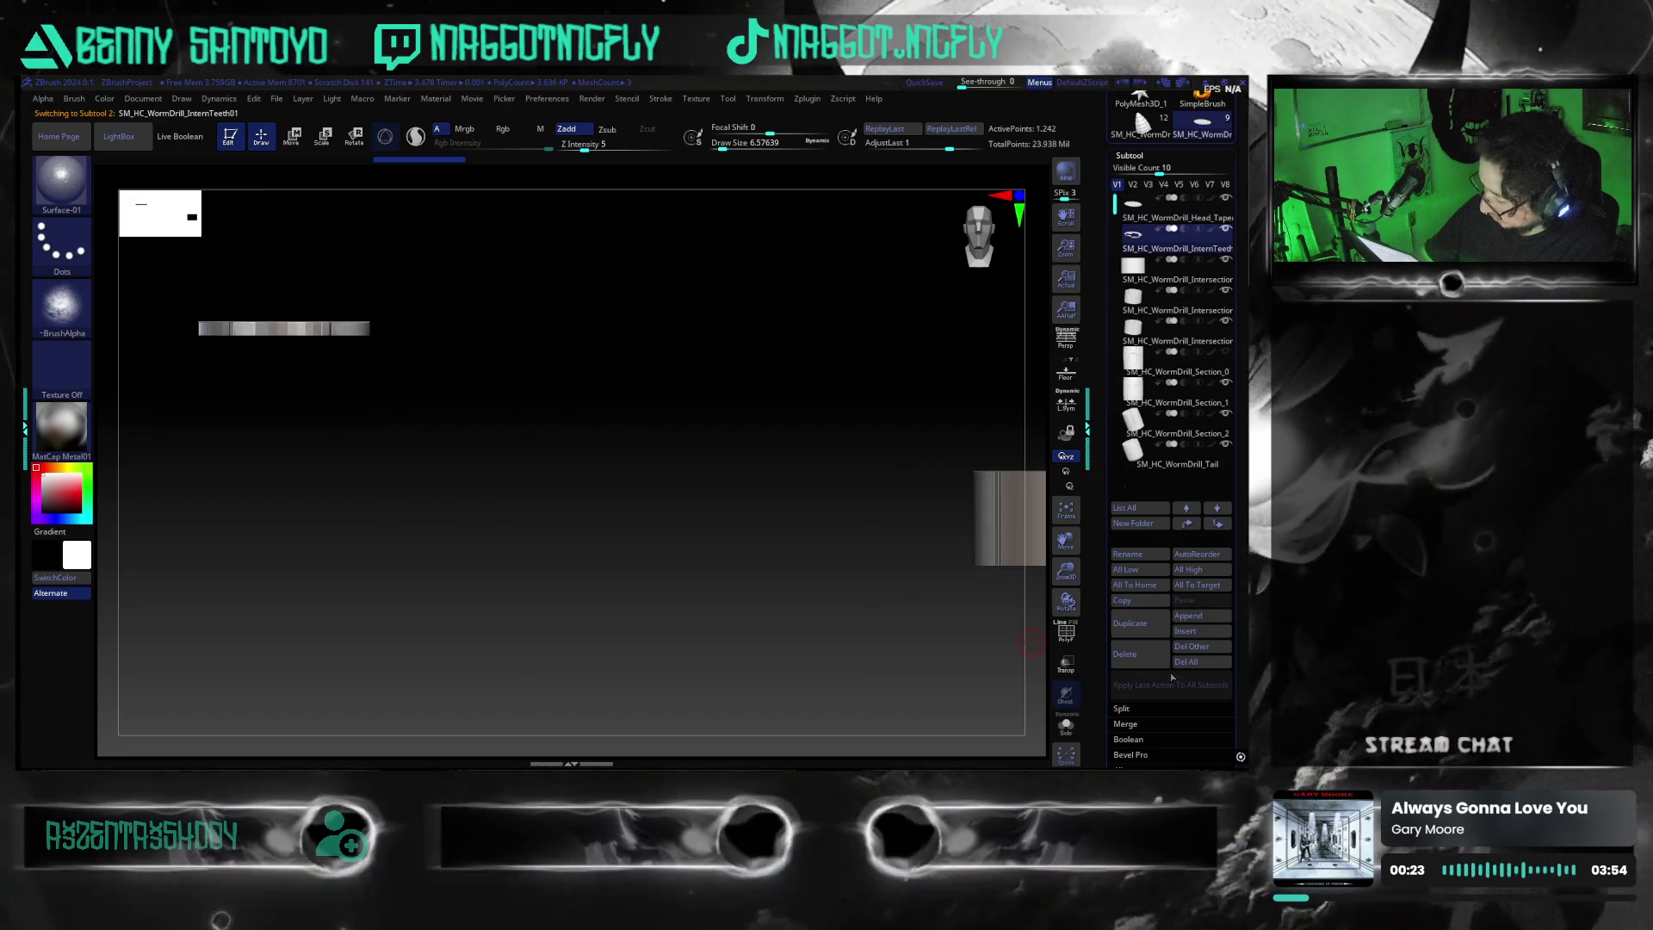
pyautogui.click(1125, 653)
pyautogui.click(1022, 682)
pyautogui.moveTo(472, 502)
pyautogui.mouseDown()
pyautogui.moveTo(793, 491)
pyautogui.moveTo(799, 524)
pyautogui.moveTo(827, 517)
pyautogui.moveTo(828, 614)
pyautogui.mouseUp()
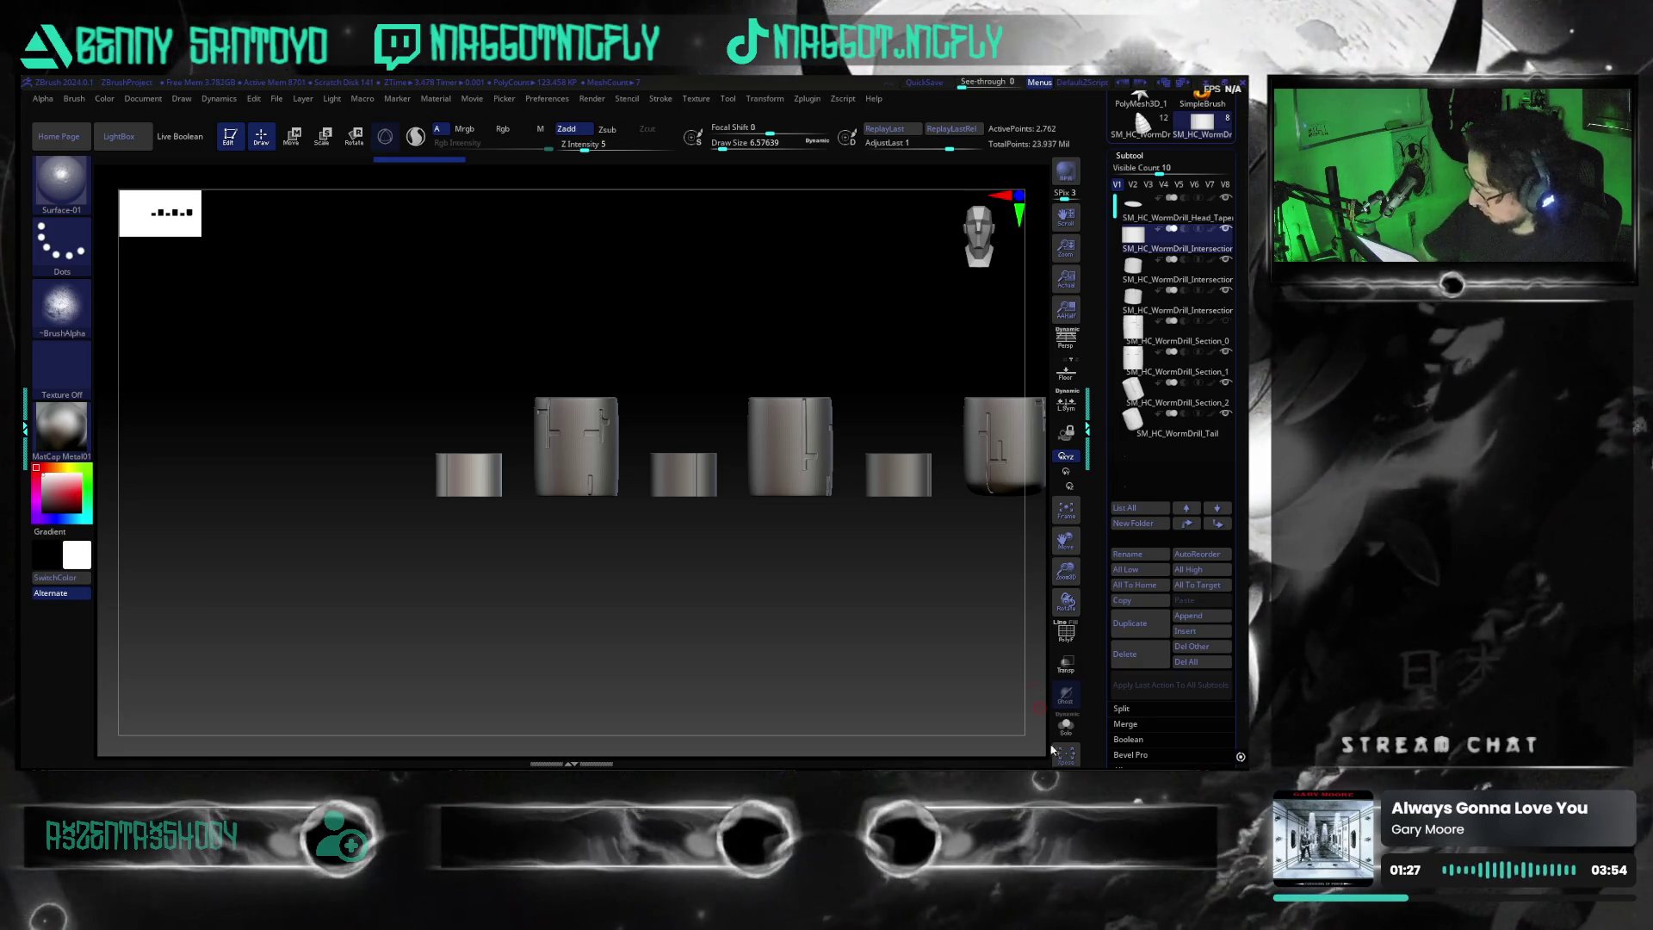
# Delete the active subtool, then the Head_Taper and Section_1 subtools, confirming each removal
pyautogui.click(1123, 653)
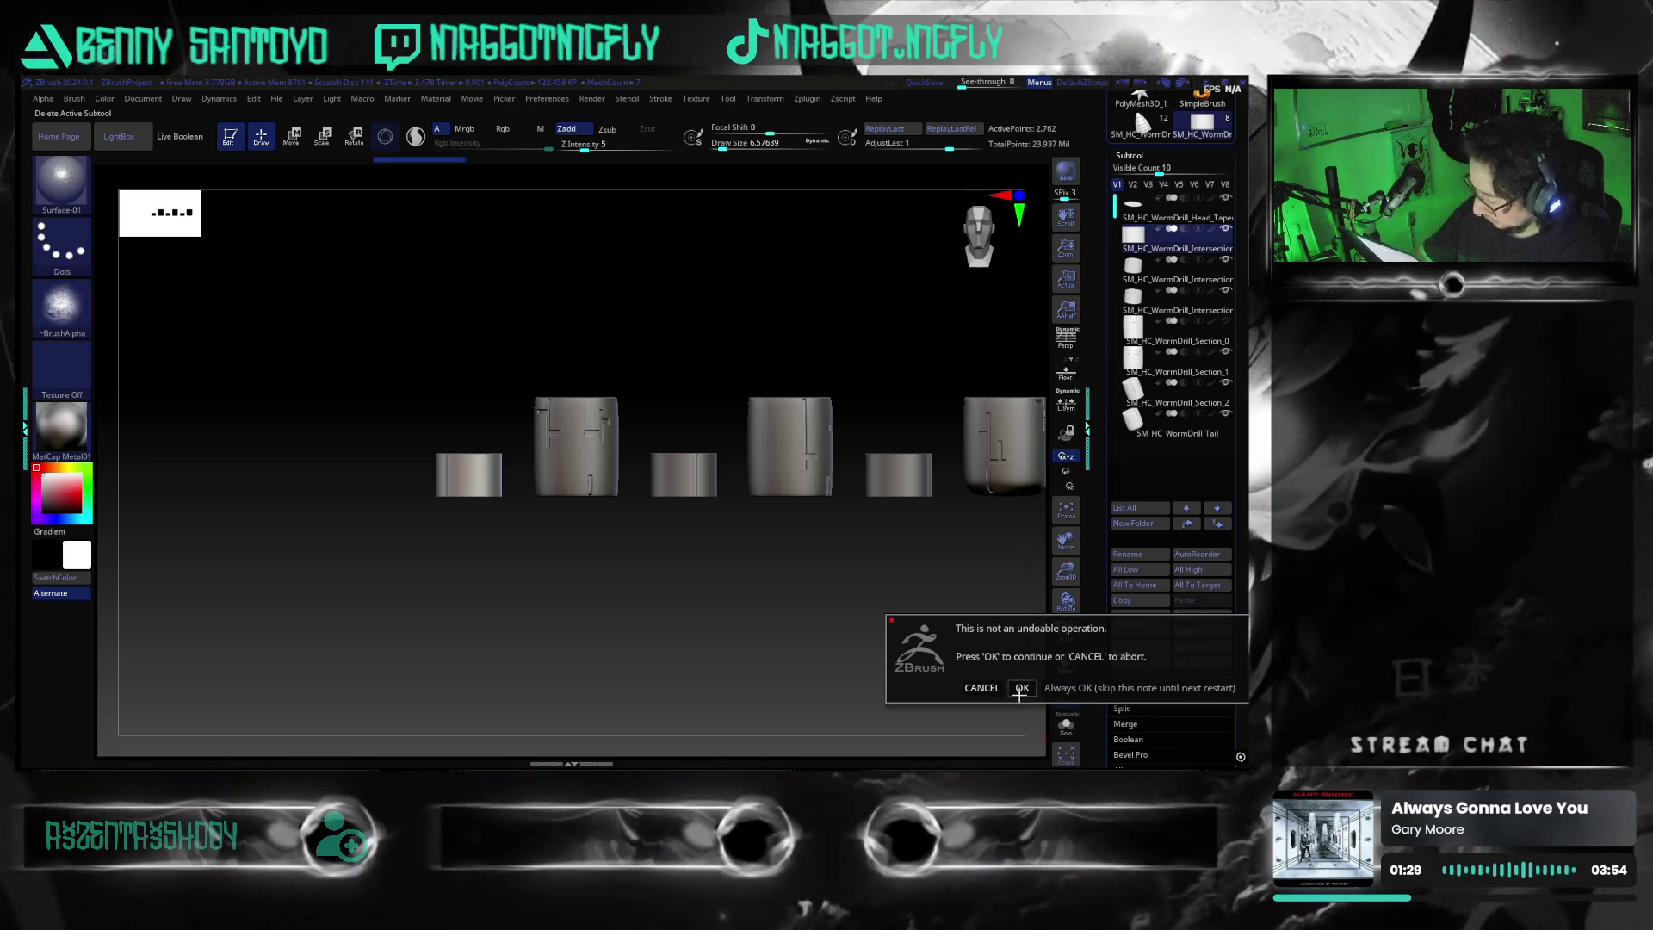
pyautogui.click(1021, 687)
pyautogui.moveTo(797, 614)
pyautogui.mouseDown()
pyautogui.moveTo(755, 646)
pyautogui.moveTo(731, 641)
pyautogui.moveTo(731, 590)
pyautogui.moveTo(602, 609)
pyautogui.moveTo(433, 578)
pyautogui.moveTo(502, 616)
pyautogui.moveTo(579, 546)
pyautogui.moveTo(579, 560)
pyautogui.moveTo(635, 524)
pyautogui.moveTo(644, 535)
pyautogui.moveTo(735, 428)
pyautogui.mouseUp()
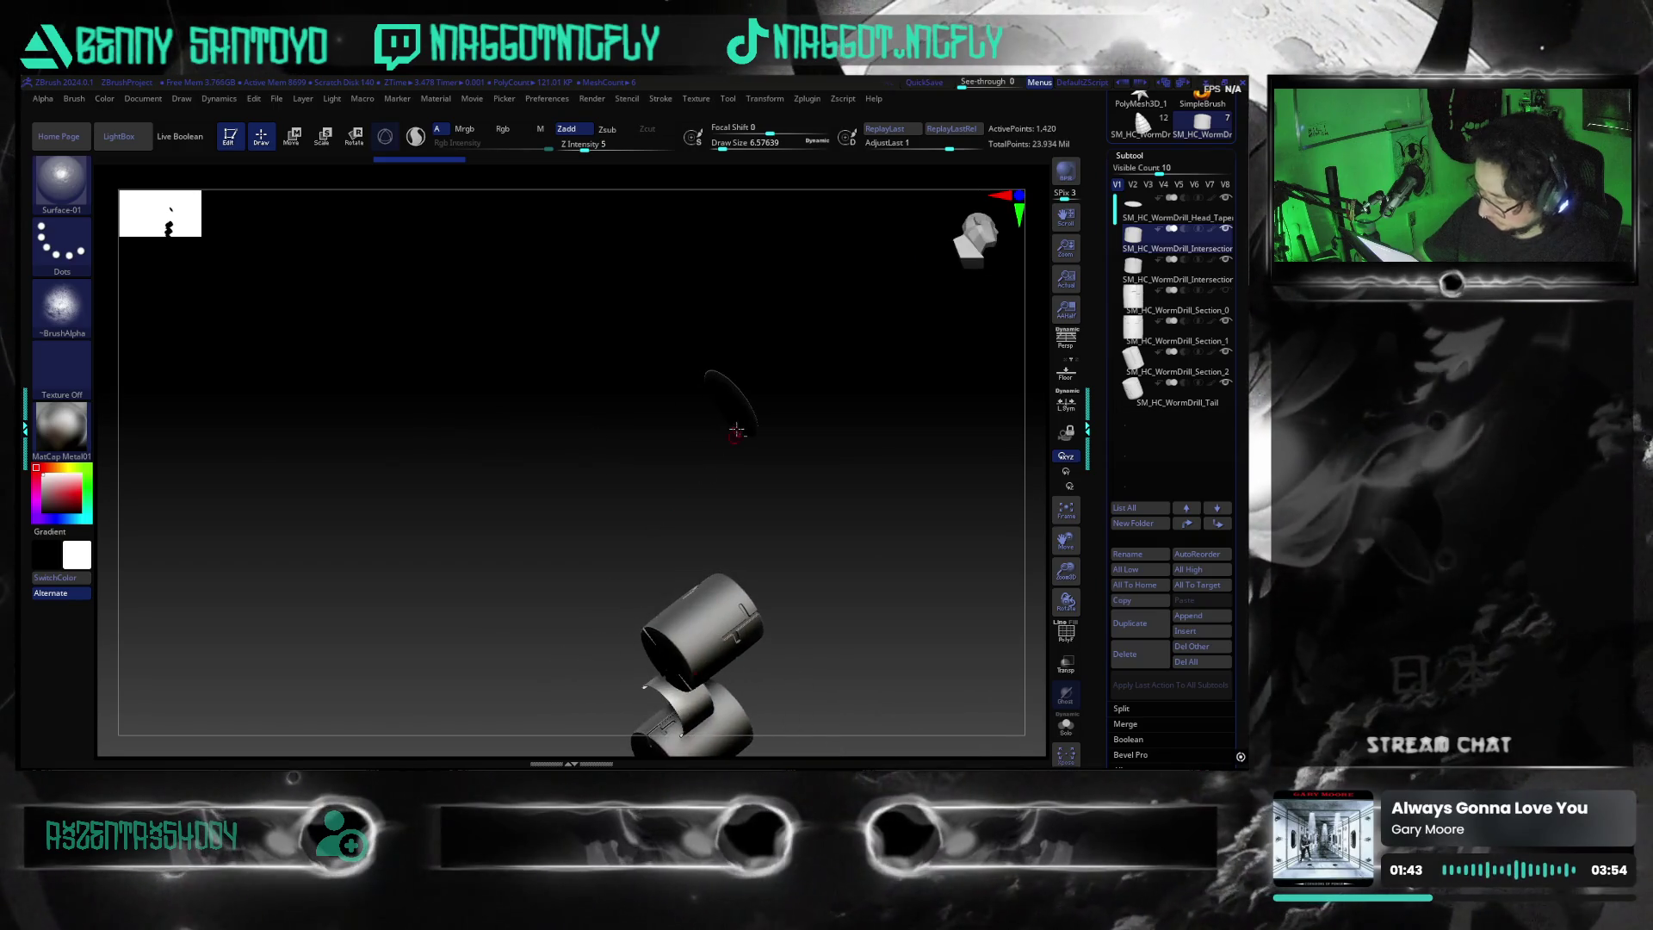
pyautogui.keyDown('alt'); pyautogui.click(732, 417); pyautogui.keyUp('alt')
pyautogui.click(1124, 653)
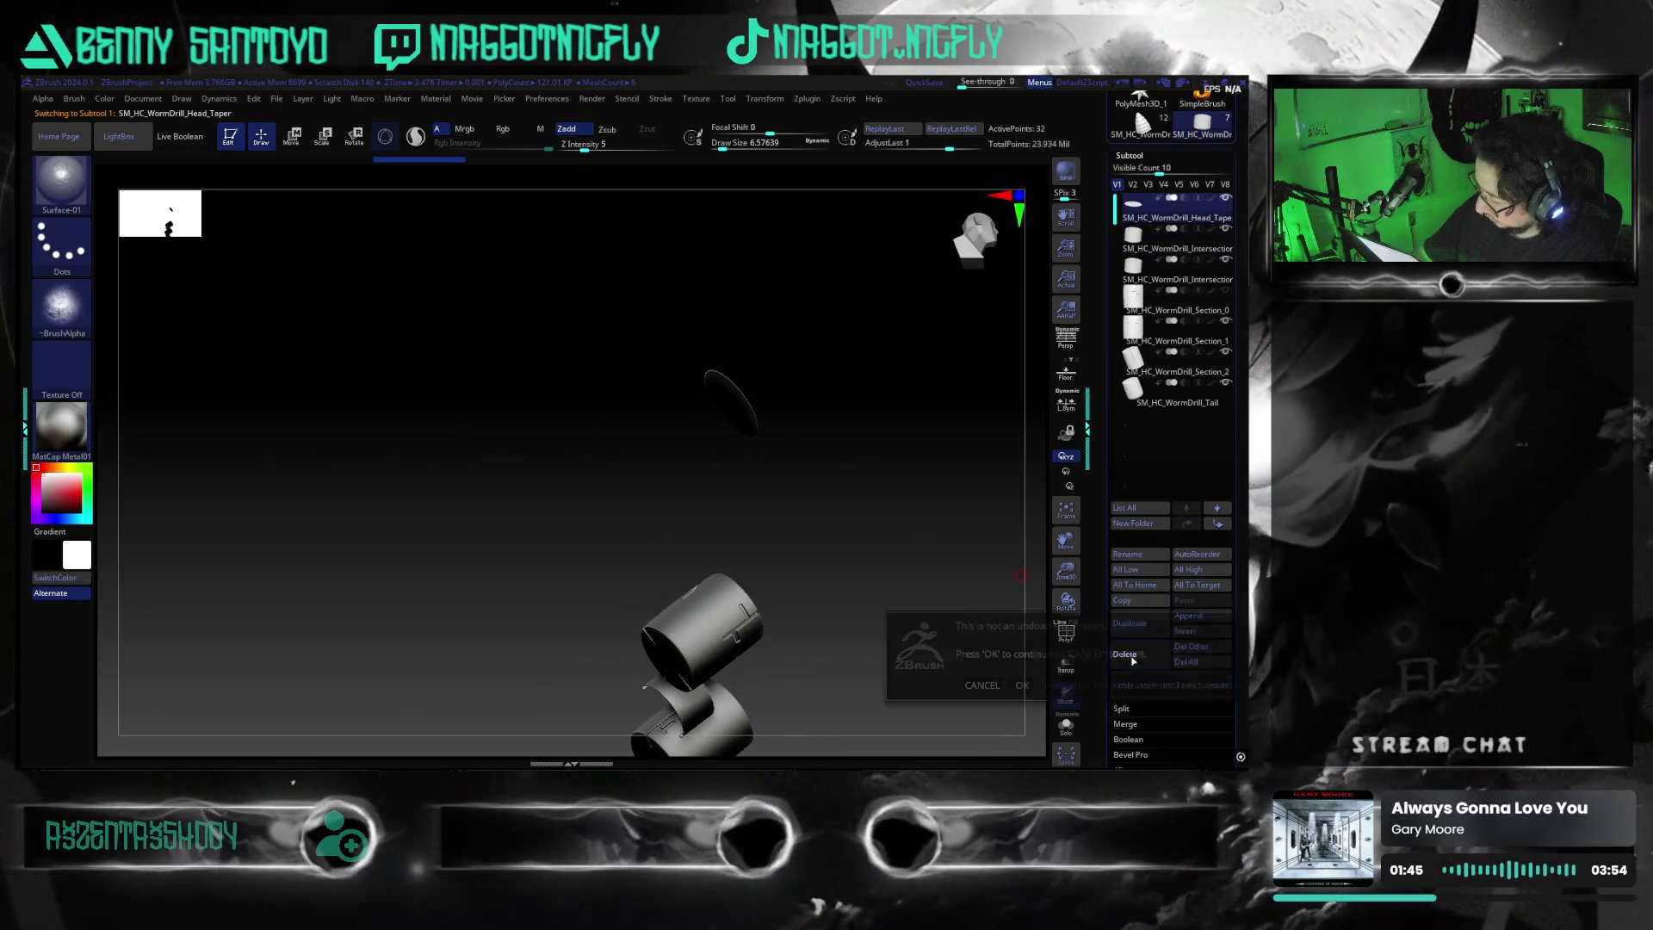
pyautogui.click(1068, 682)
pyautogui.moveTo(690, 497)
pyautogui.keyDown('shift'); pyautogui.mouseDown()
pyautogui.moveTo(646, 462)
pyautogui.moveTo(620, 483)
pyautogui.moveTo(380, 517)
pyautogui.mouseUp(); pyautogui.keyUp('shift')
pyautogui.keyDown('alt'); pyautogui.click(328, 529); pyautogui.keyUp('alt')
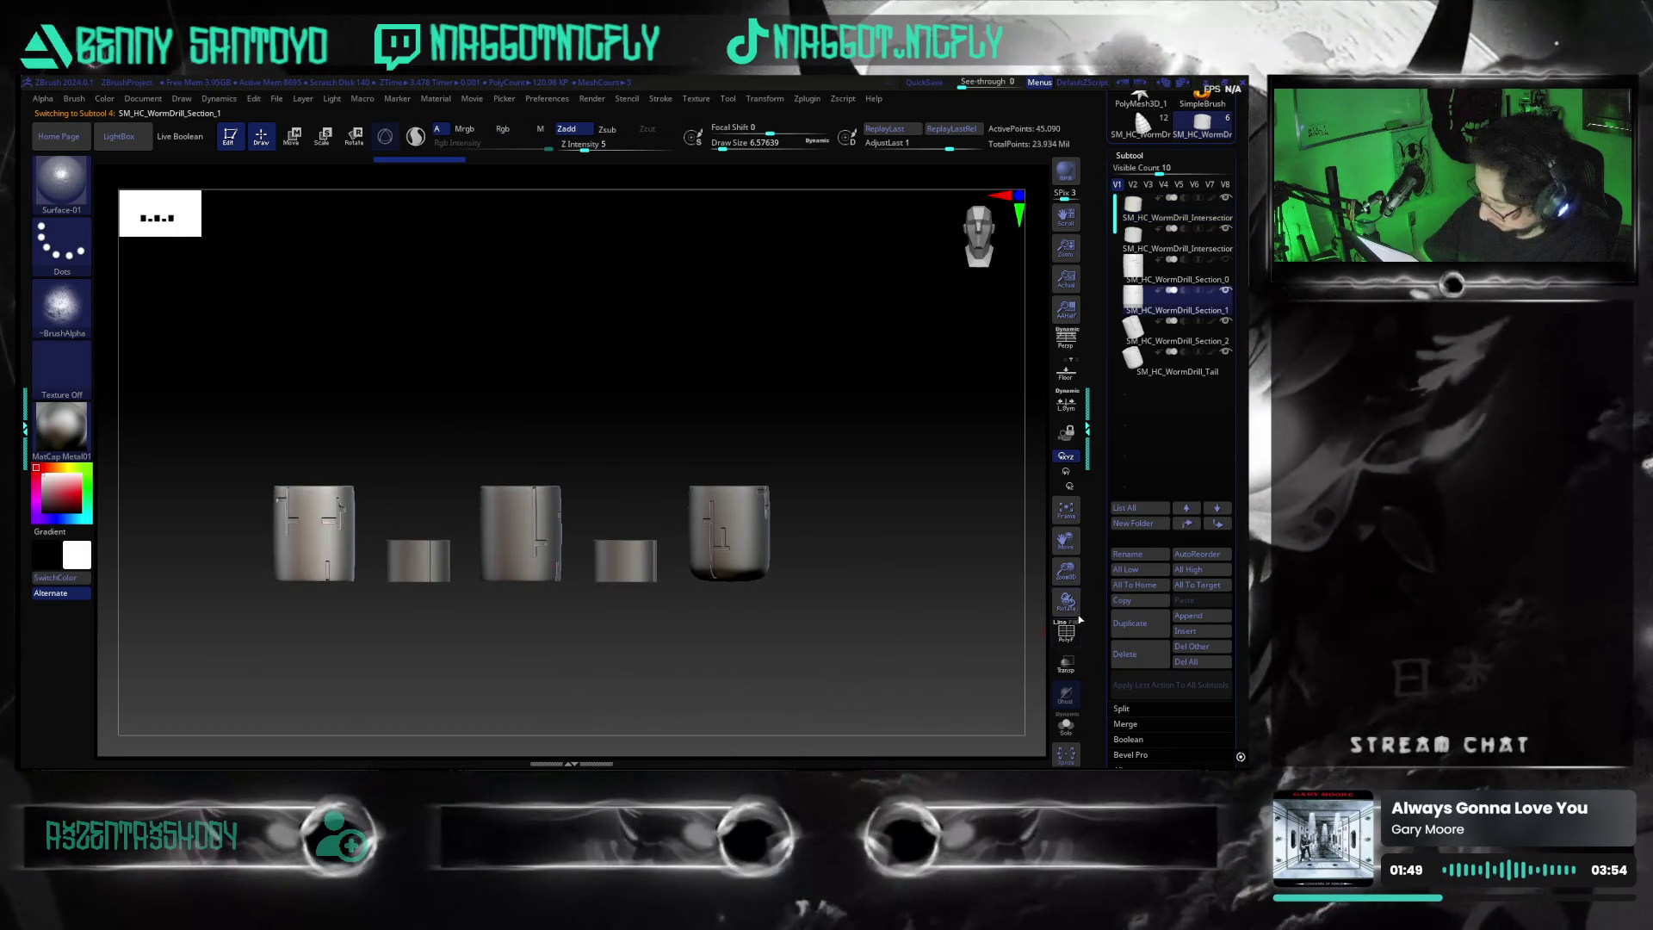
pyautogui.click(1126, 646)
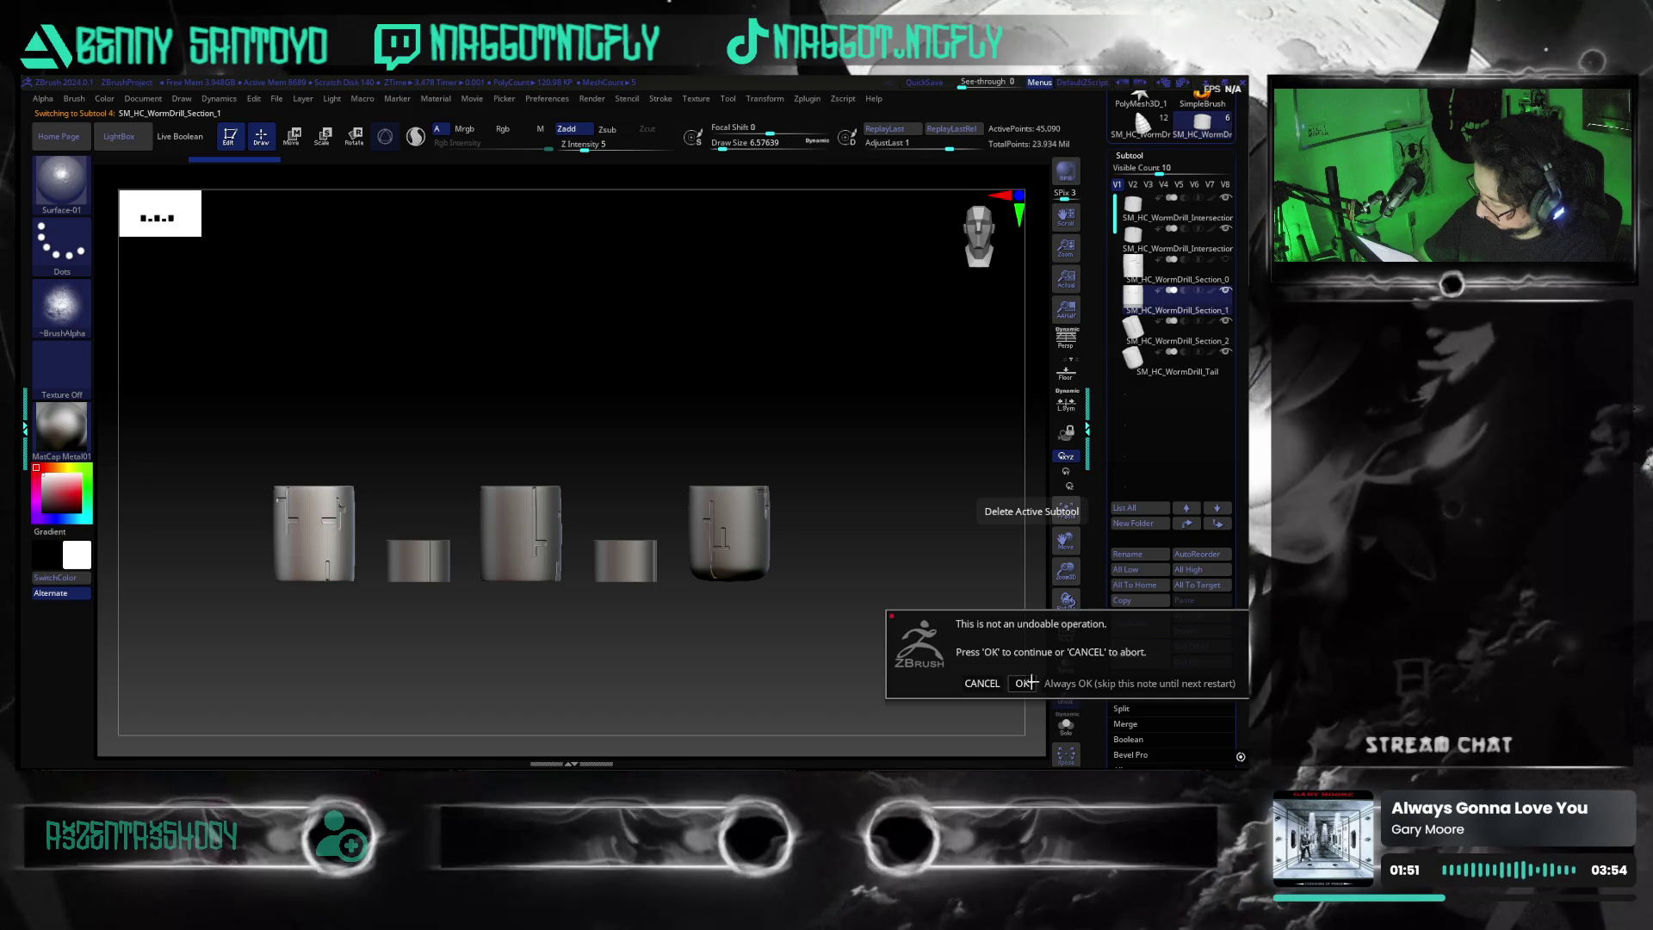
pyautogui.click(1022, 682)
# Delete the Tail, Intersection_3, Section_2 and last Intersection subtools, confirming each removal
pyautogui.click(1153, 661)
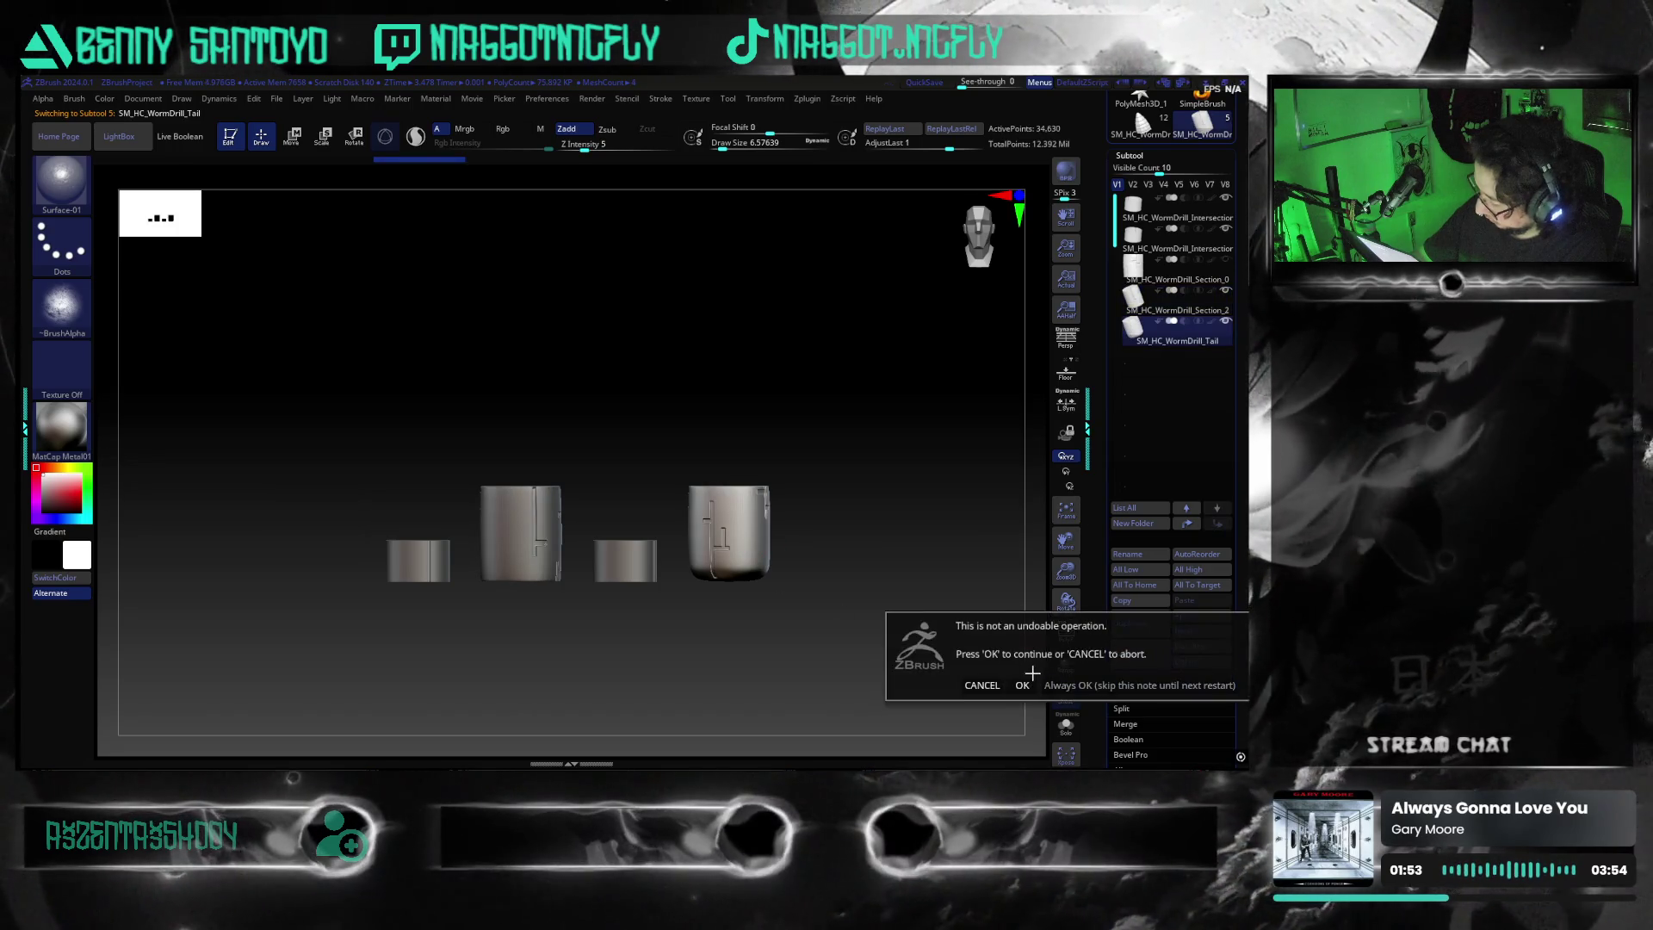
pyautogui.click(1022, 683)
pyautogui.click(1126, 654)
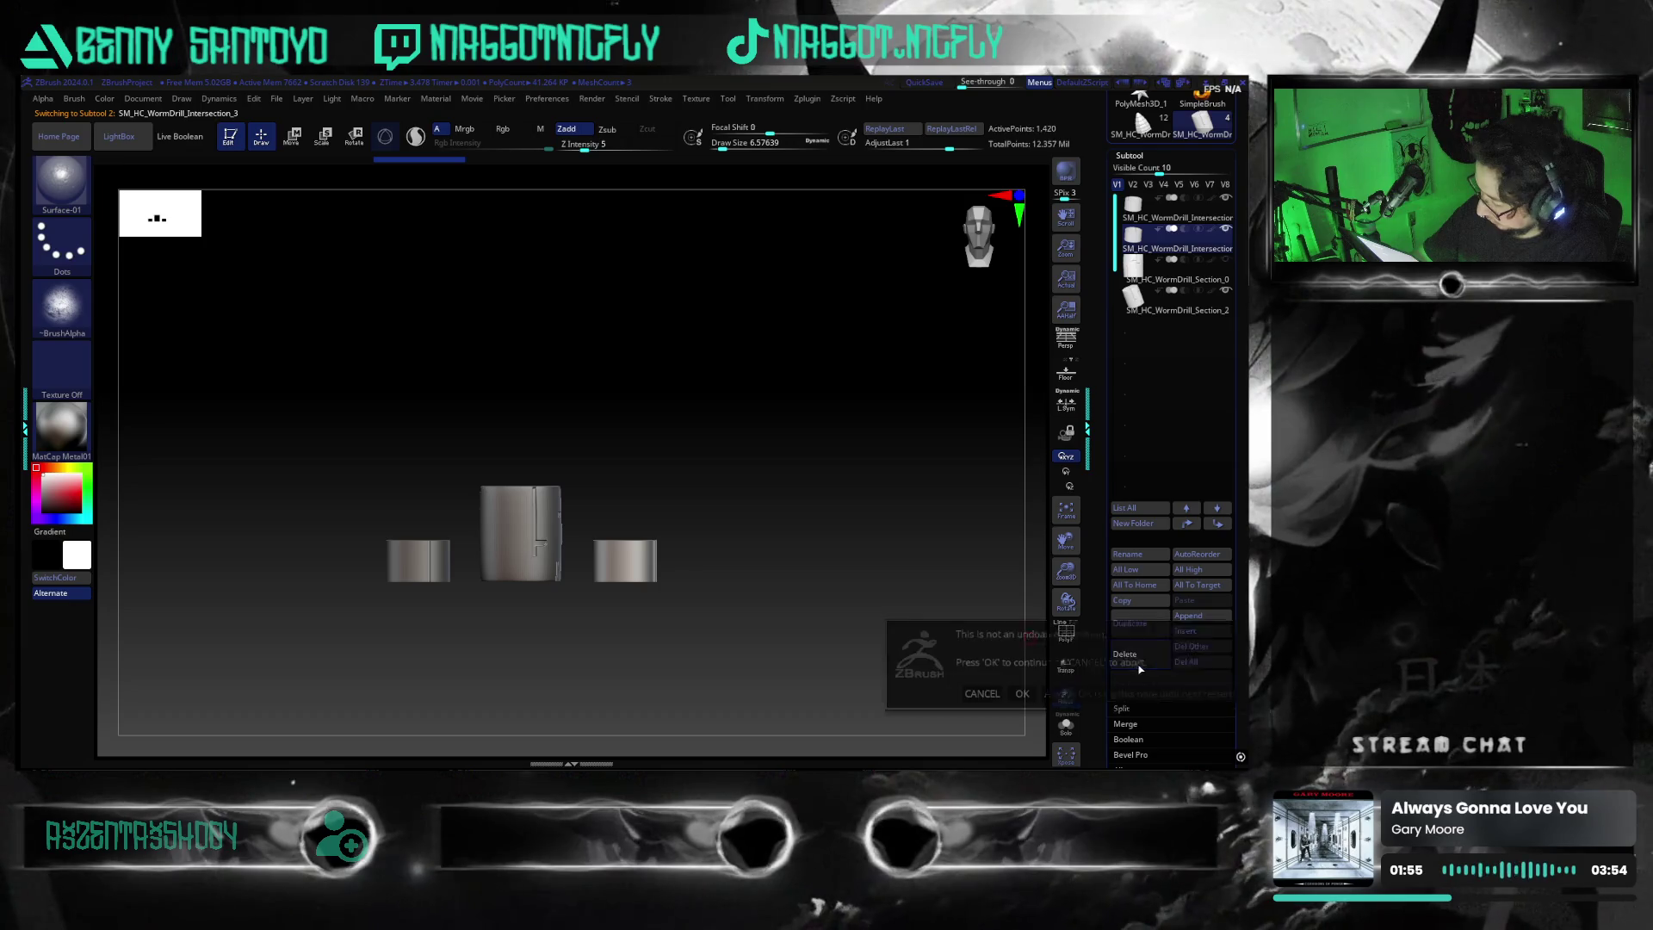
pyautogui.click(1022, 683)
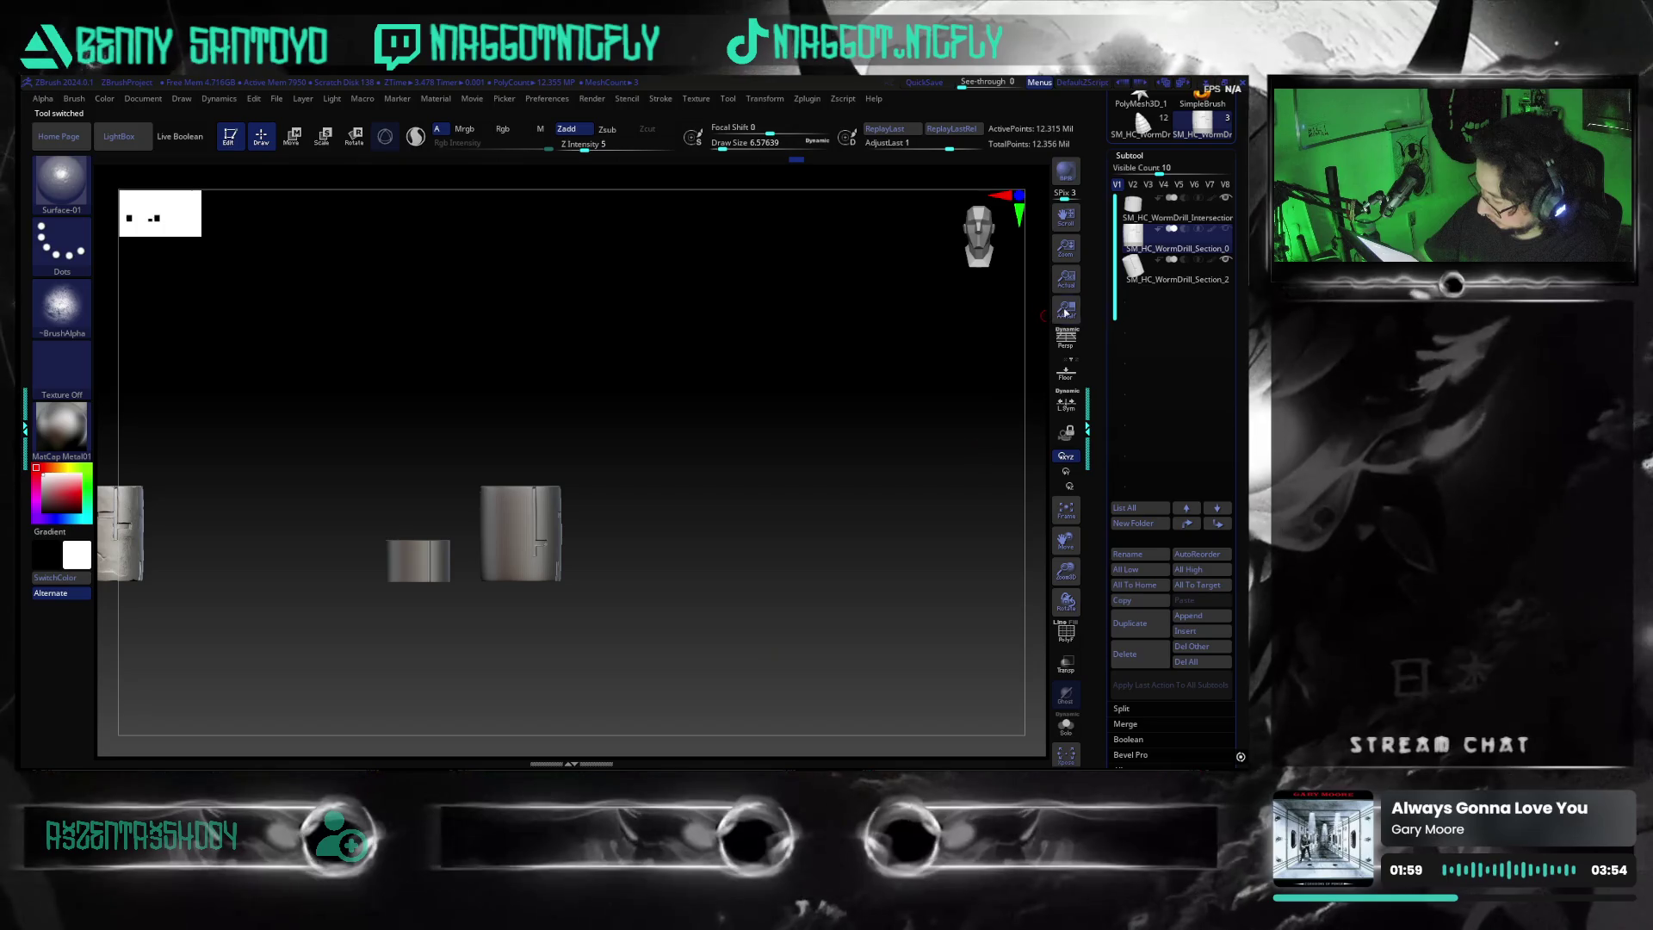
pyautogui.press('Down')
pyautogui.click(1127, 654)
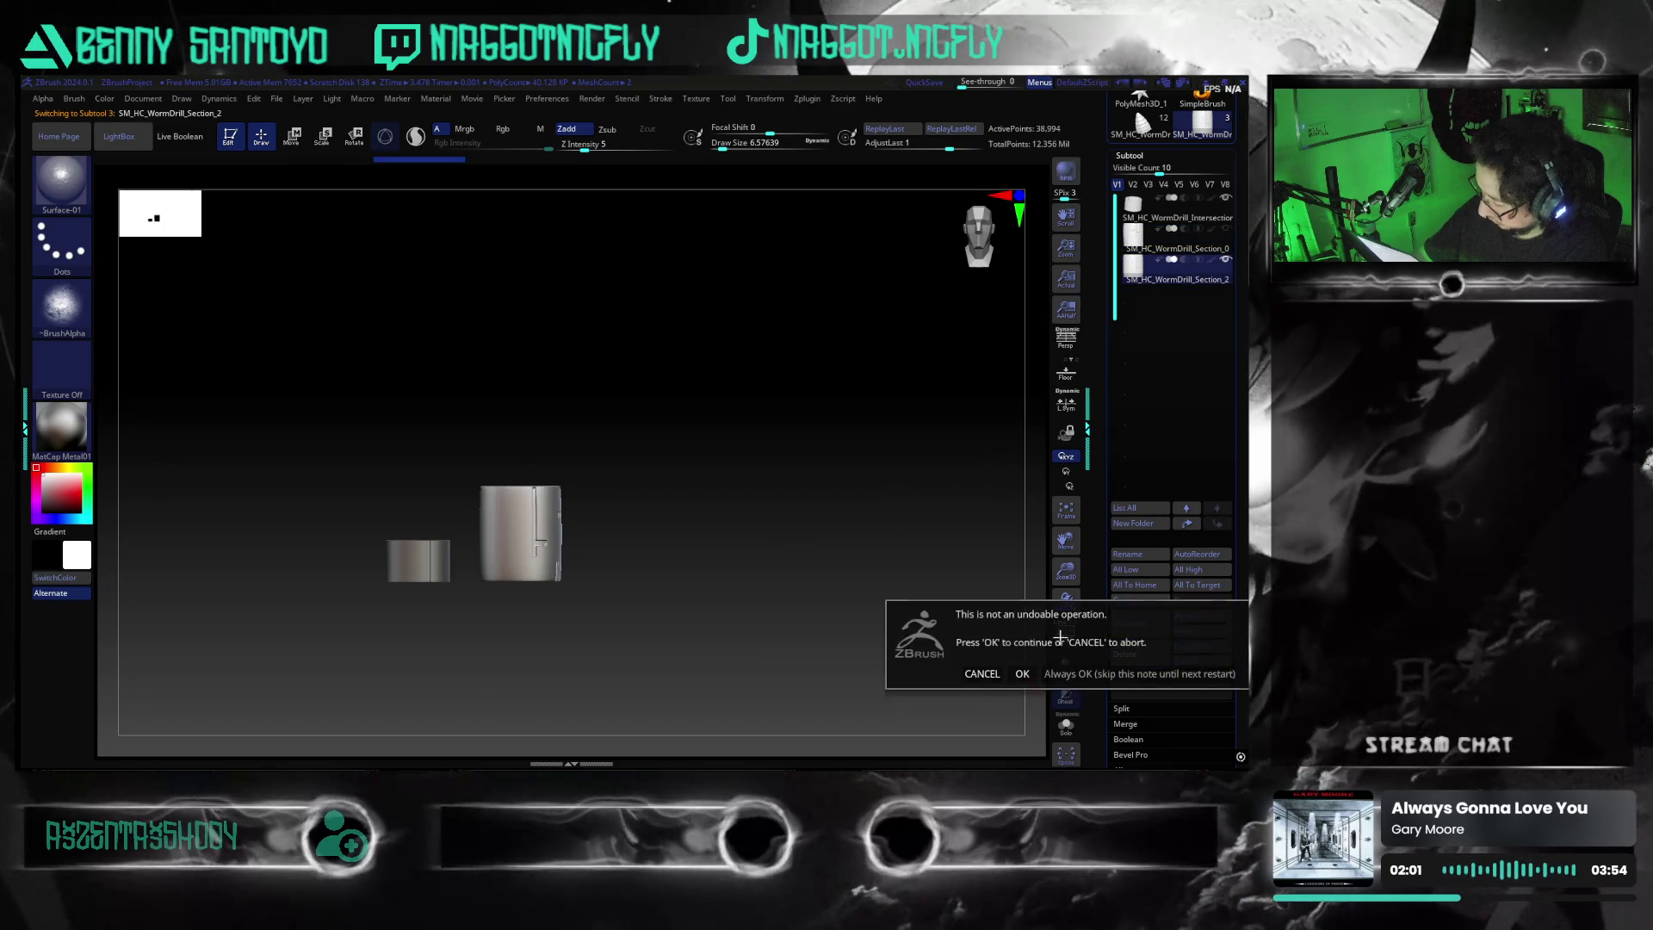
pyautogui.click(1022, 673)
pyautogui.click(1185, 218)
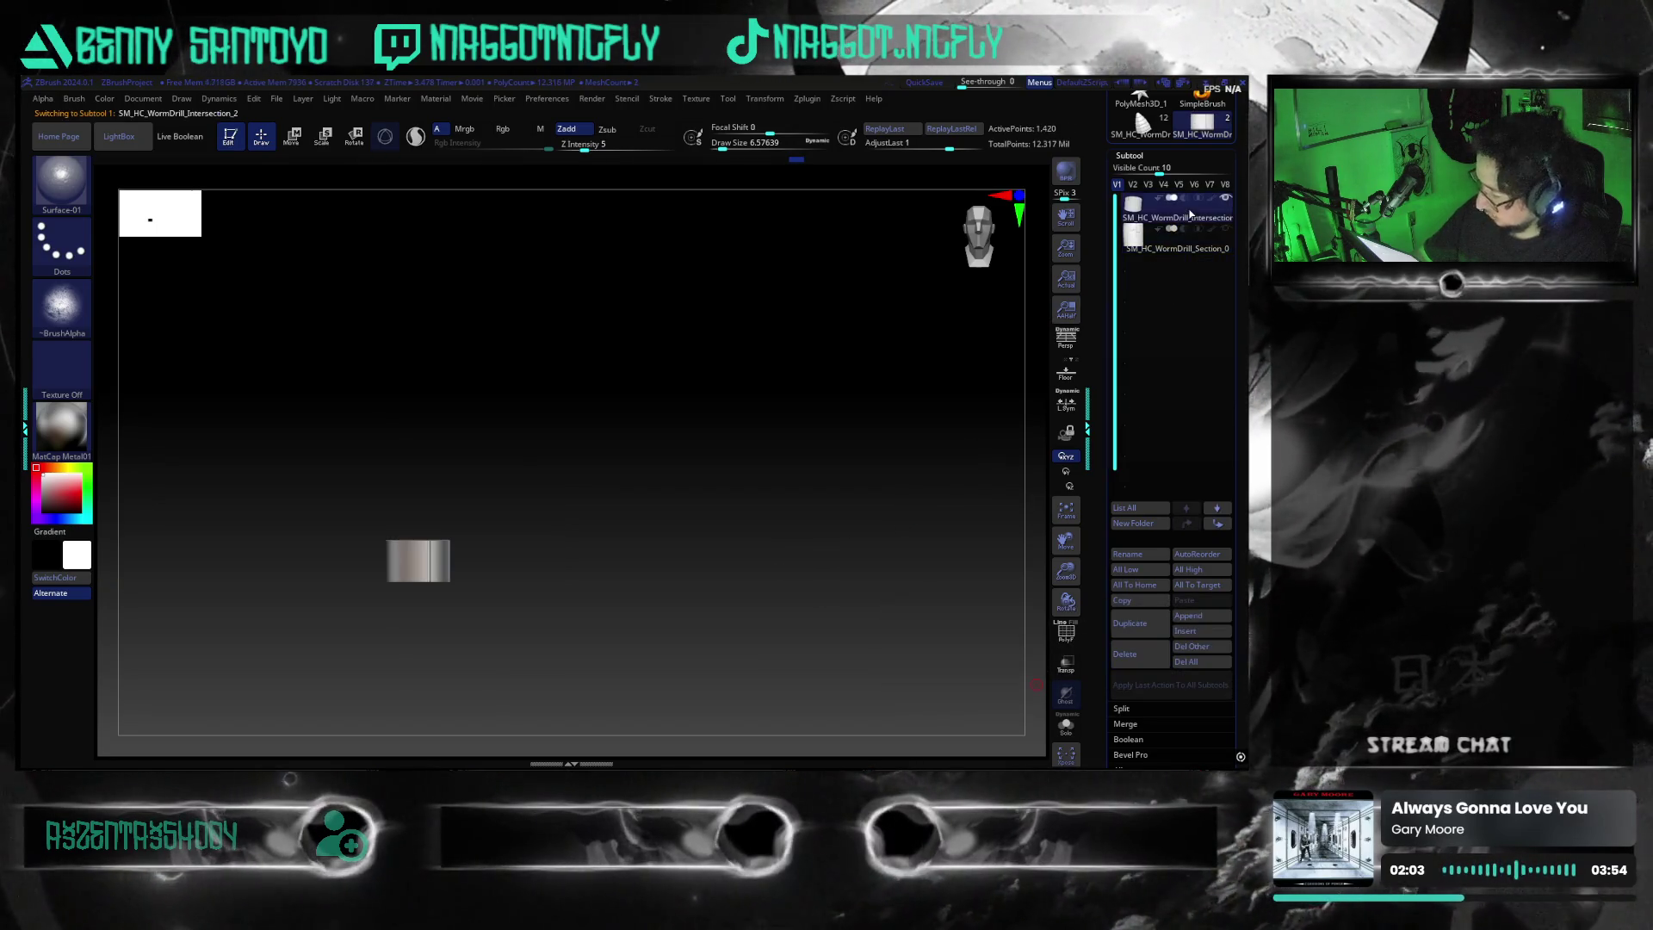
pyautogui.click(1125, 654)
pyautogui.click(1022, 676)
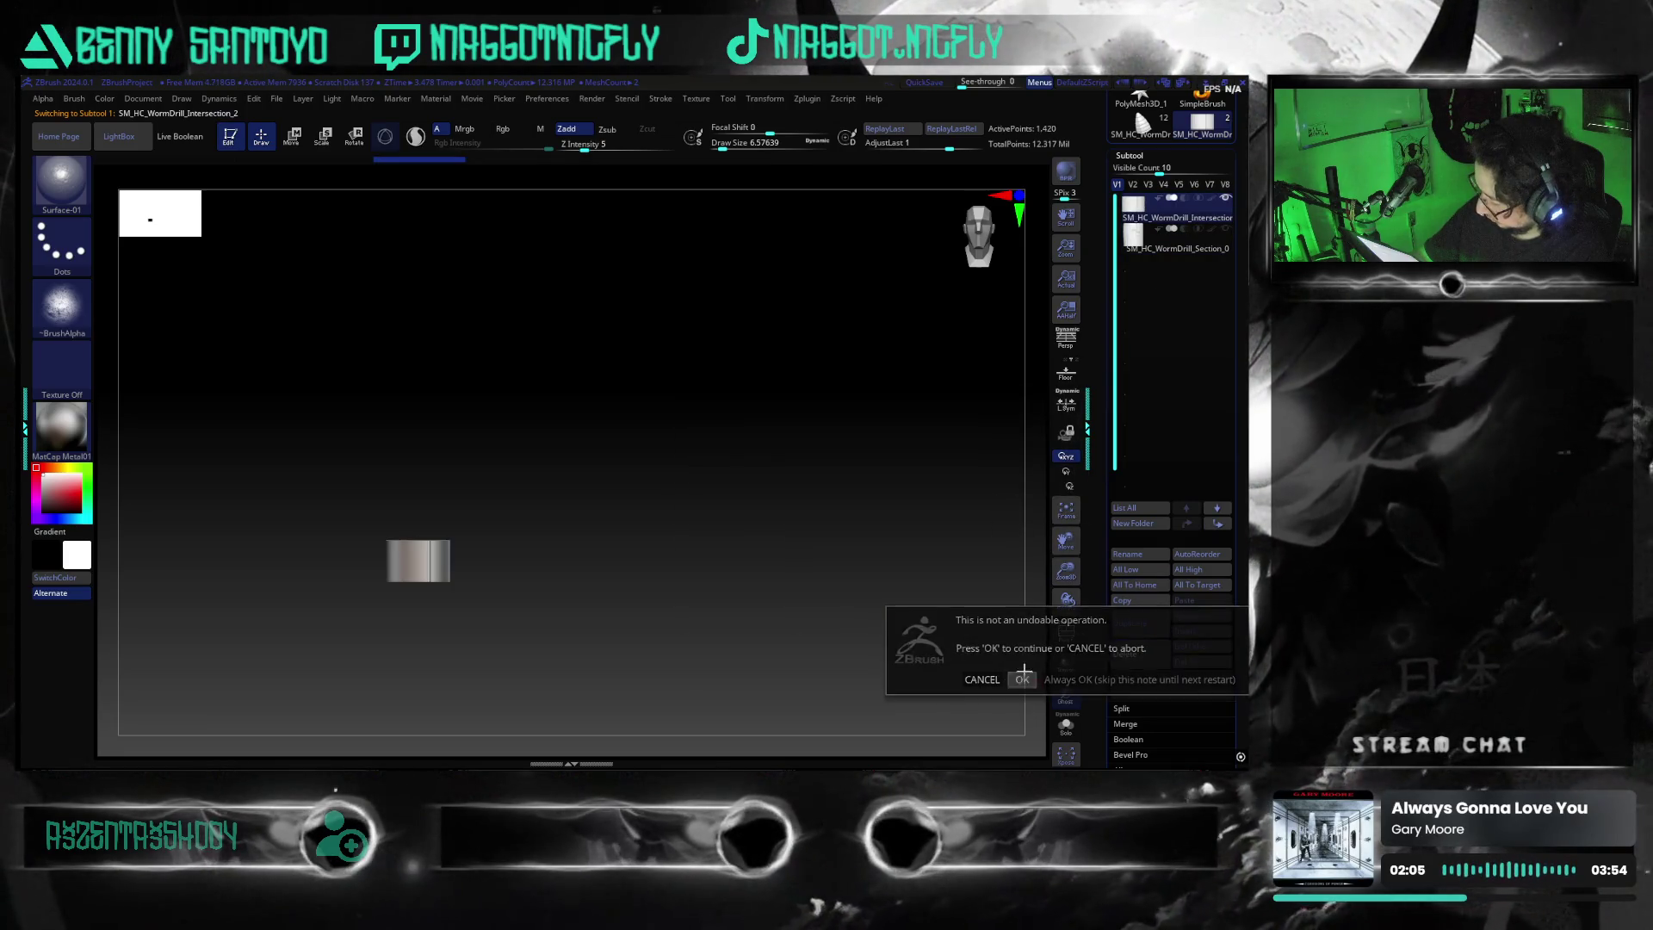
# Frame the remaining Section_0 sculpt in the canvas and rotate to inspect it
pyautogui.moveTo(1202, 238)
pyautogui.press('f')
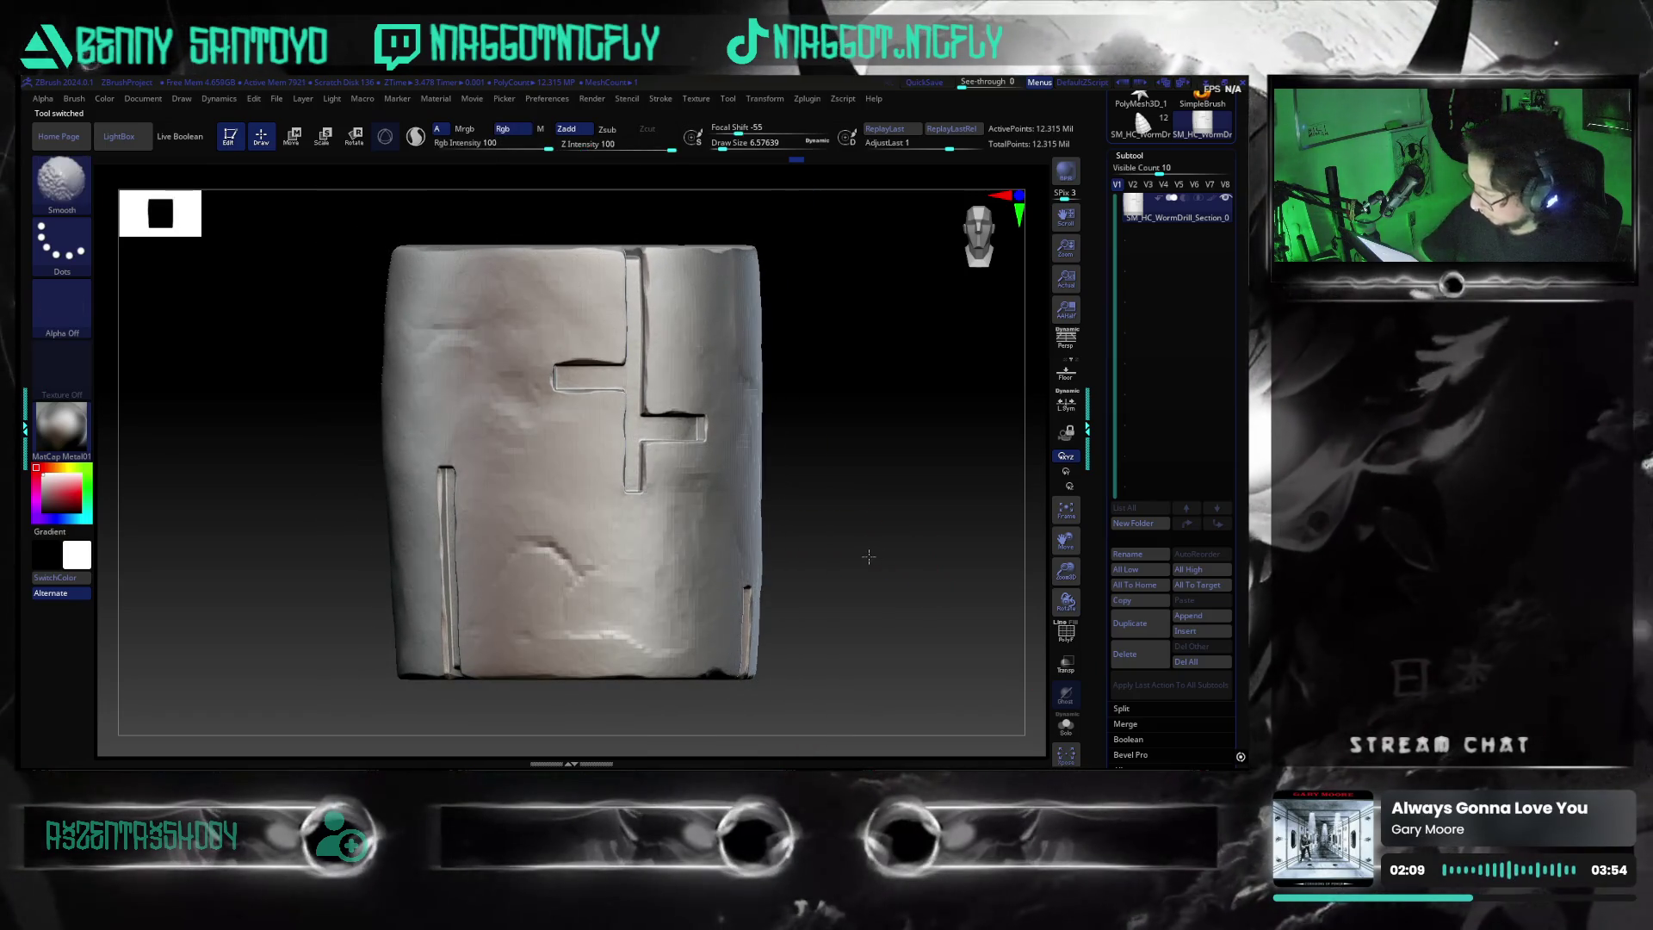
pyautogui.moveTo(864, 546)
pyautogui.keyDown('shift'); pyautogui.mouseDown()
pyautogui.moveTo(861, 594)
pyautogui.moveTo(862, 571)
pyautogui.mouseUp(); pyautogui.keyUp('shift')
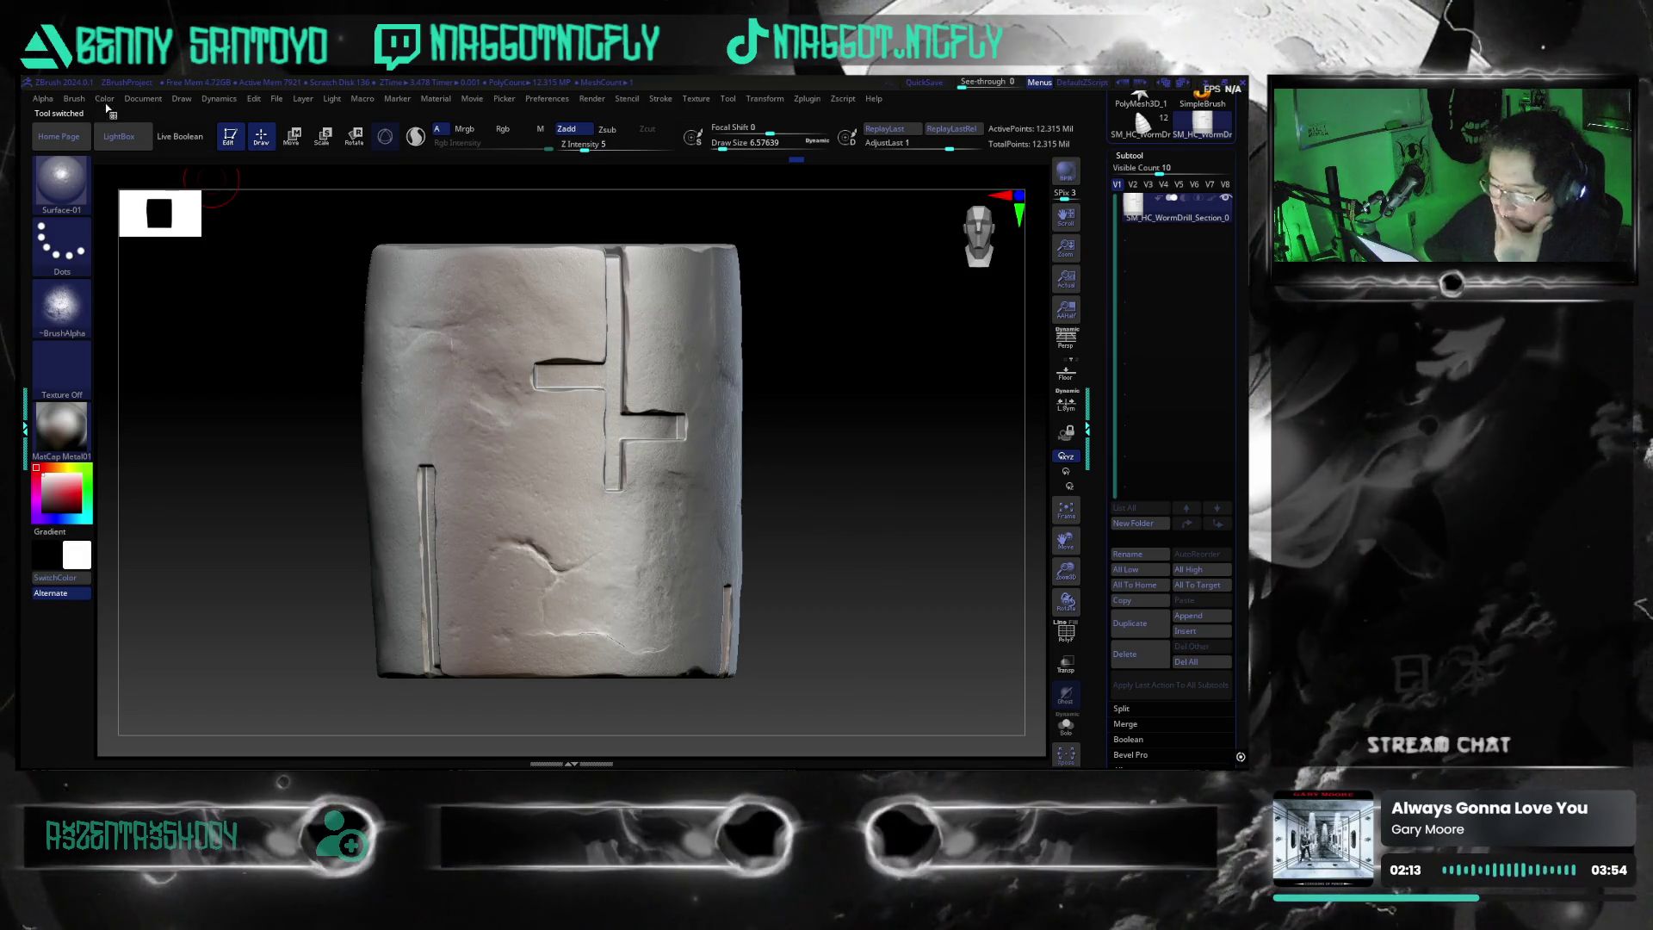
# Save the ZBrush project and look the sculpt over once more
pyautogui.click(276, 98)
pyautogui.click(320, 139)
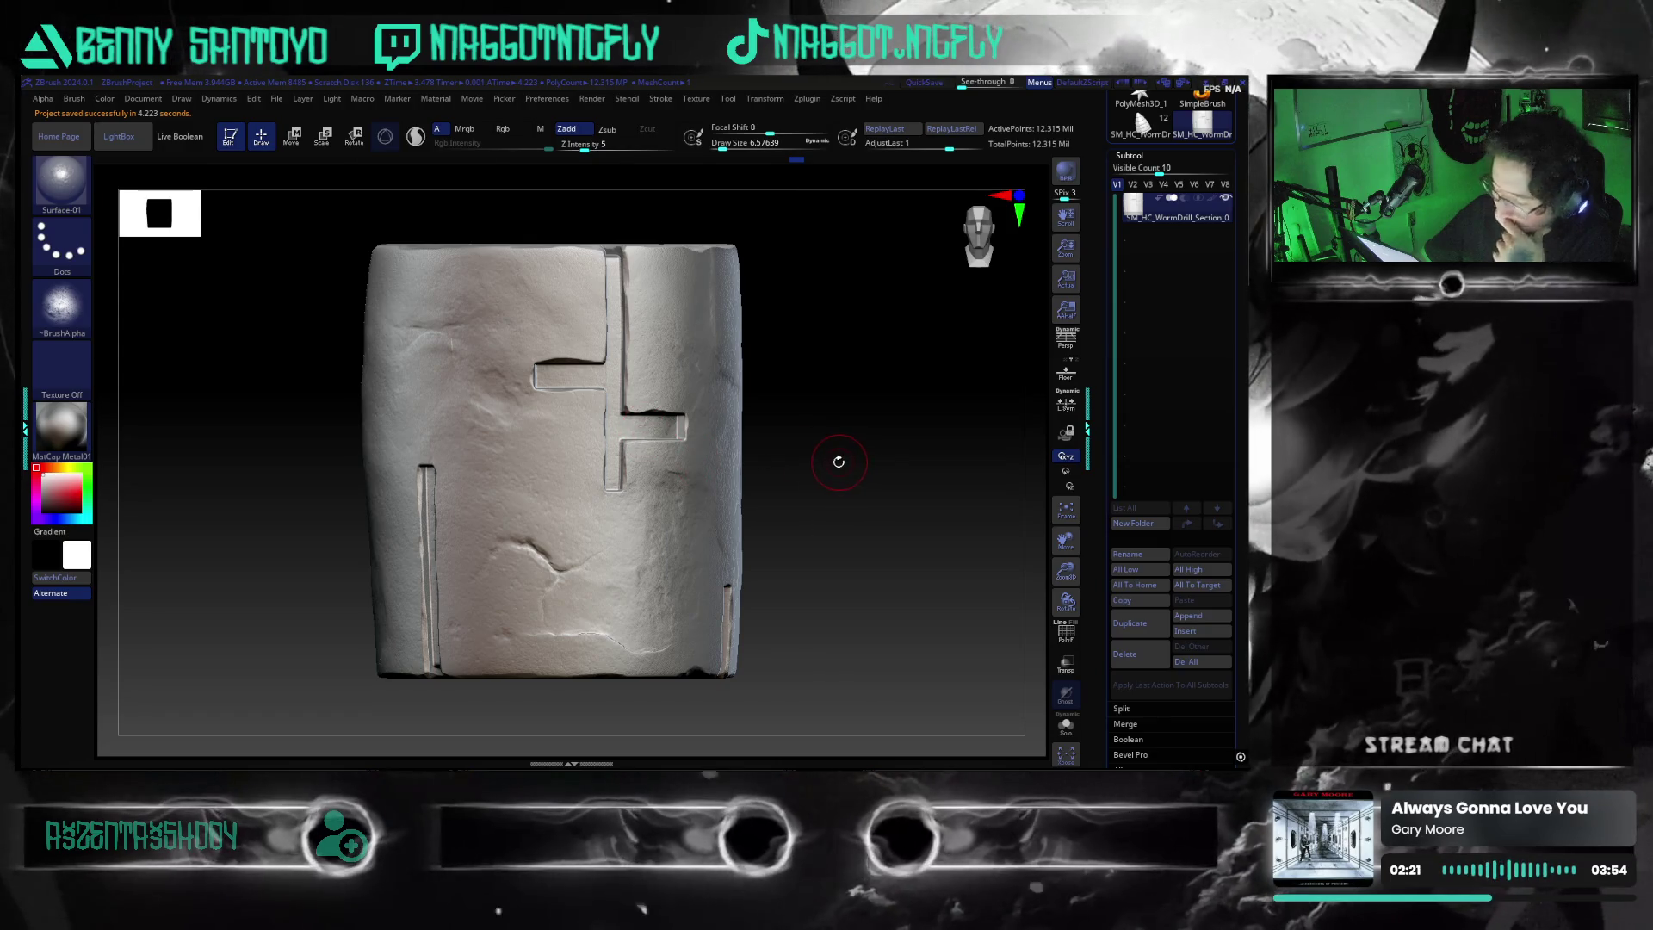
pyautogui.moveTo(822, 479)
pyautogui.mouseDown()
pyautogui.moveTo(814, 512)
pyautogui.moveTo(827, 491)
pyautogui.mouseUp()
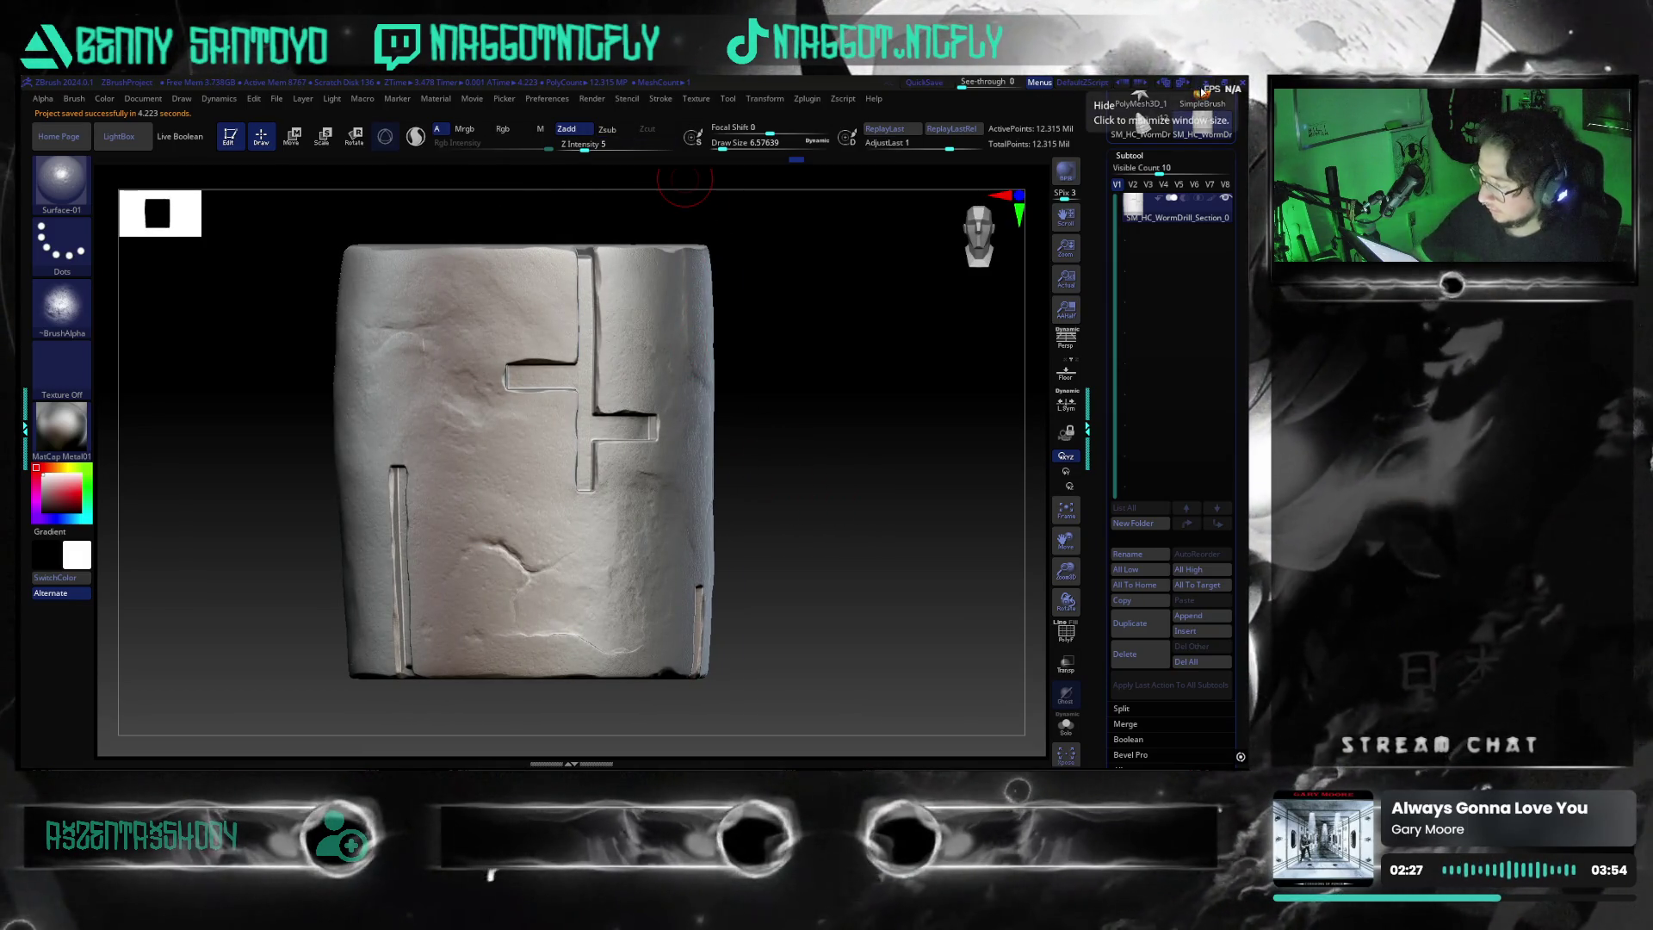
pyautogui.hotkey('alt', 'Tab')
# Switch Blender to front orthographic view and frame Intersection_0, then Section_0
pyautogui.press('KP_1')
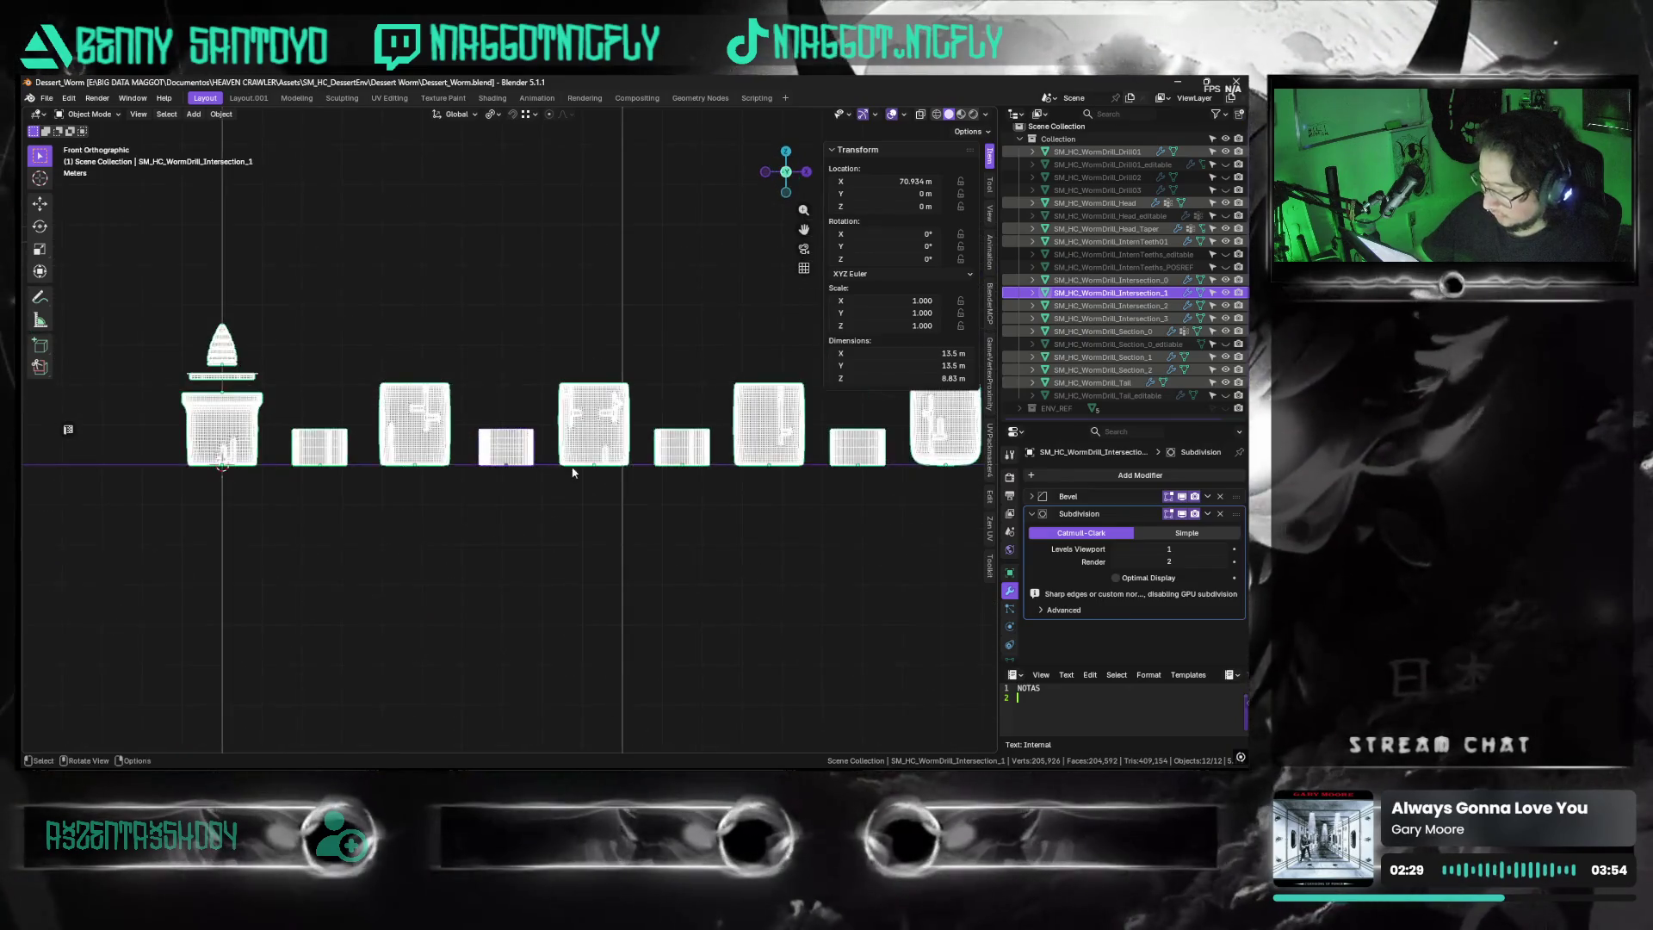
pyautogui.click(1111, 279)
pyautogui.press('KP_Decimal')
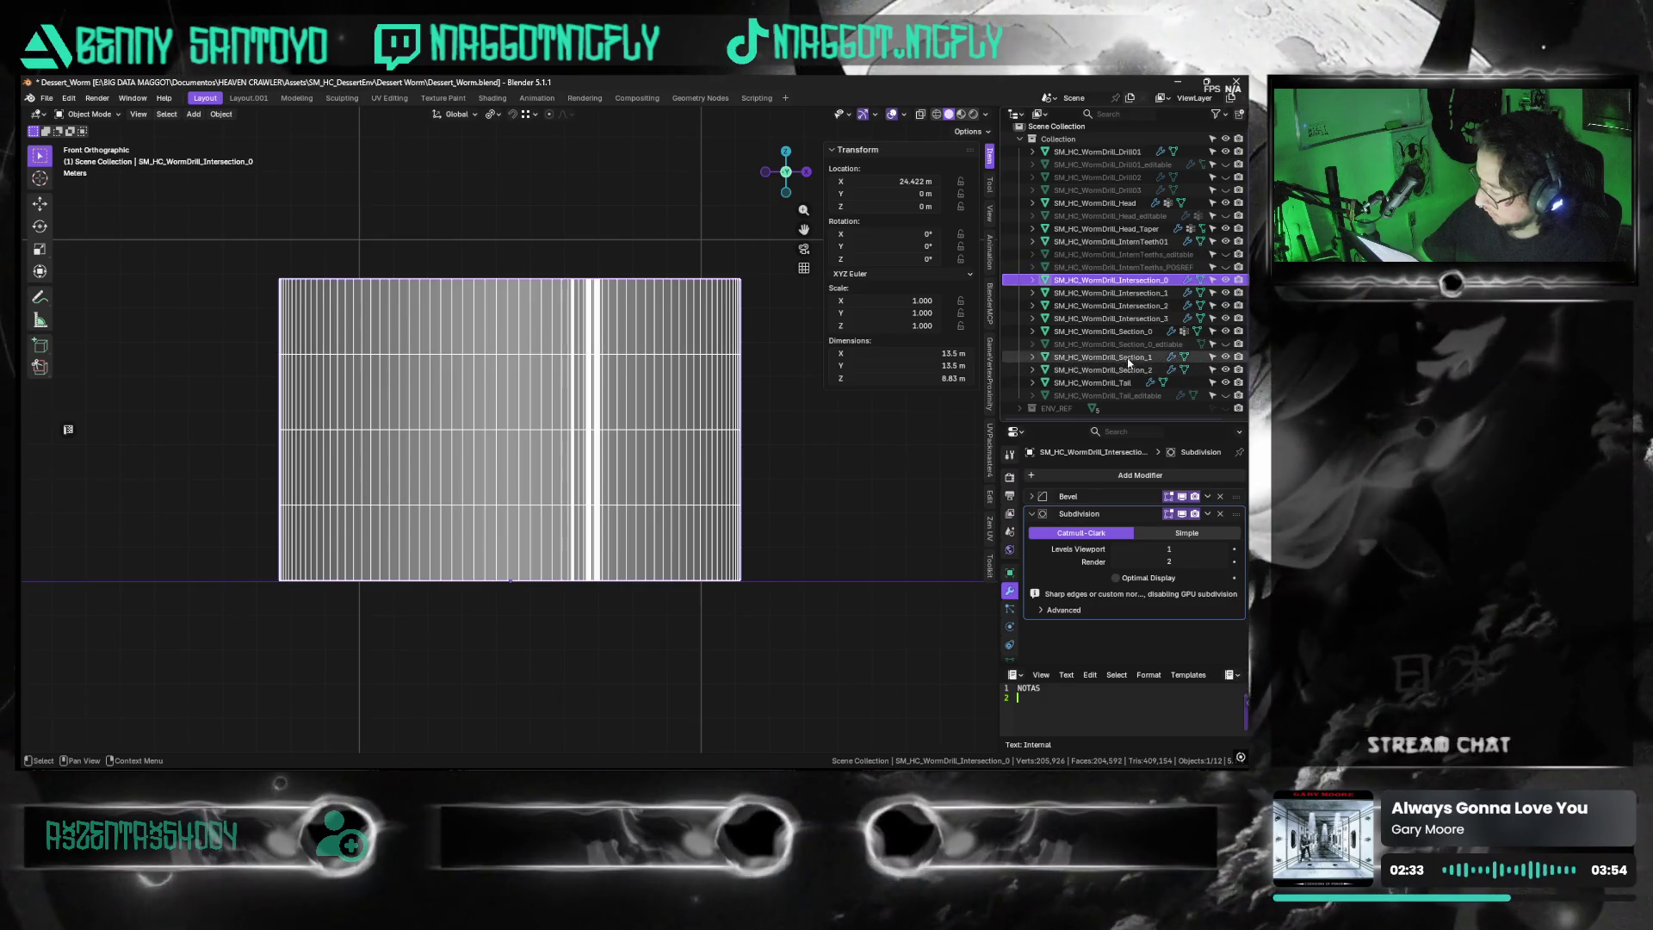
pyautogui.click(1103, 330)
pyautogui.press('KP_Decimal')
pyautogui.moveTo(605, 440)
pyautogui.mouseDown(button='middle')
pyautogui.moveTo(558, 484)
pyautogui.moveTo(561, 451)
pyautogui.moveTo(573, 483)
pyautogui.moveTo(429, 498)
pyautogui.mouseUp(button='middle')
# Select and frame Section_1, orbit into perspective, and enter Edit Mode
pyautogui.hotkey('alt', 'z')
pyautogui.hotkey('alt', 'z')
pyautogui.click(549, 437)
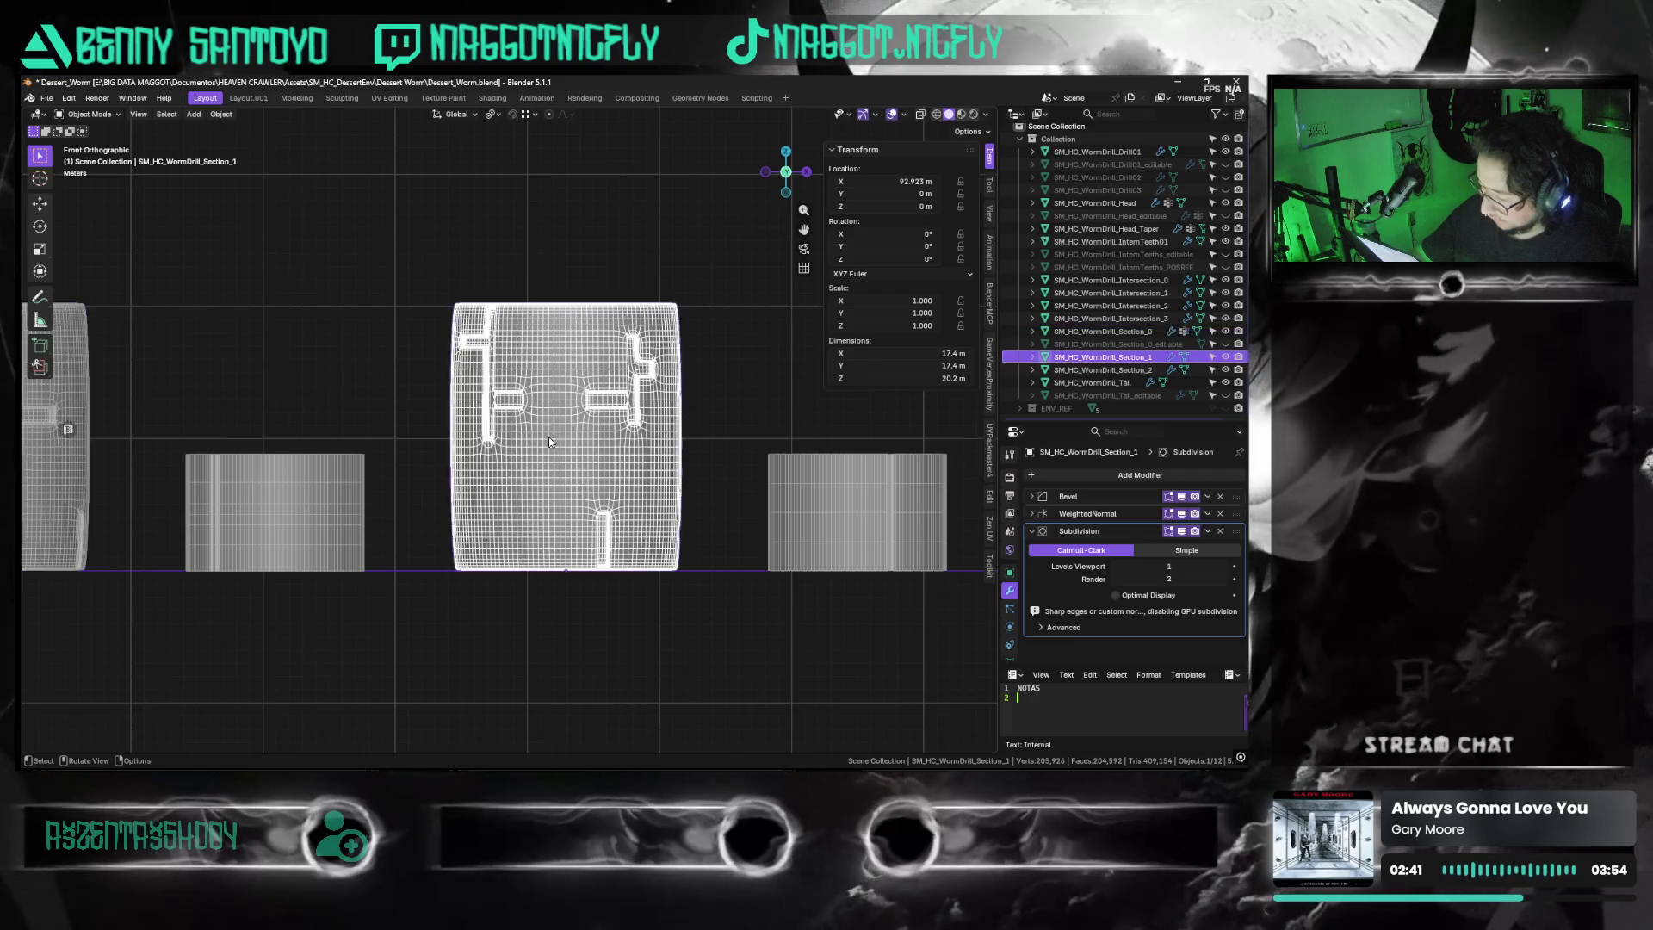
pyautogui.press('KP_Decimal')
pyautogui.moveTo(556, 418); pyautogui.dragTo(561, 394, button='middle')
pyautogui.hotkey('ctrl', 'Tab')
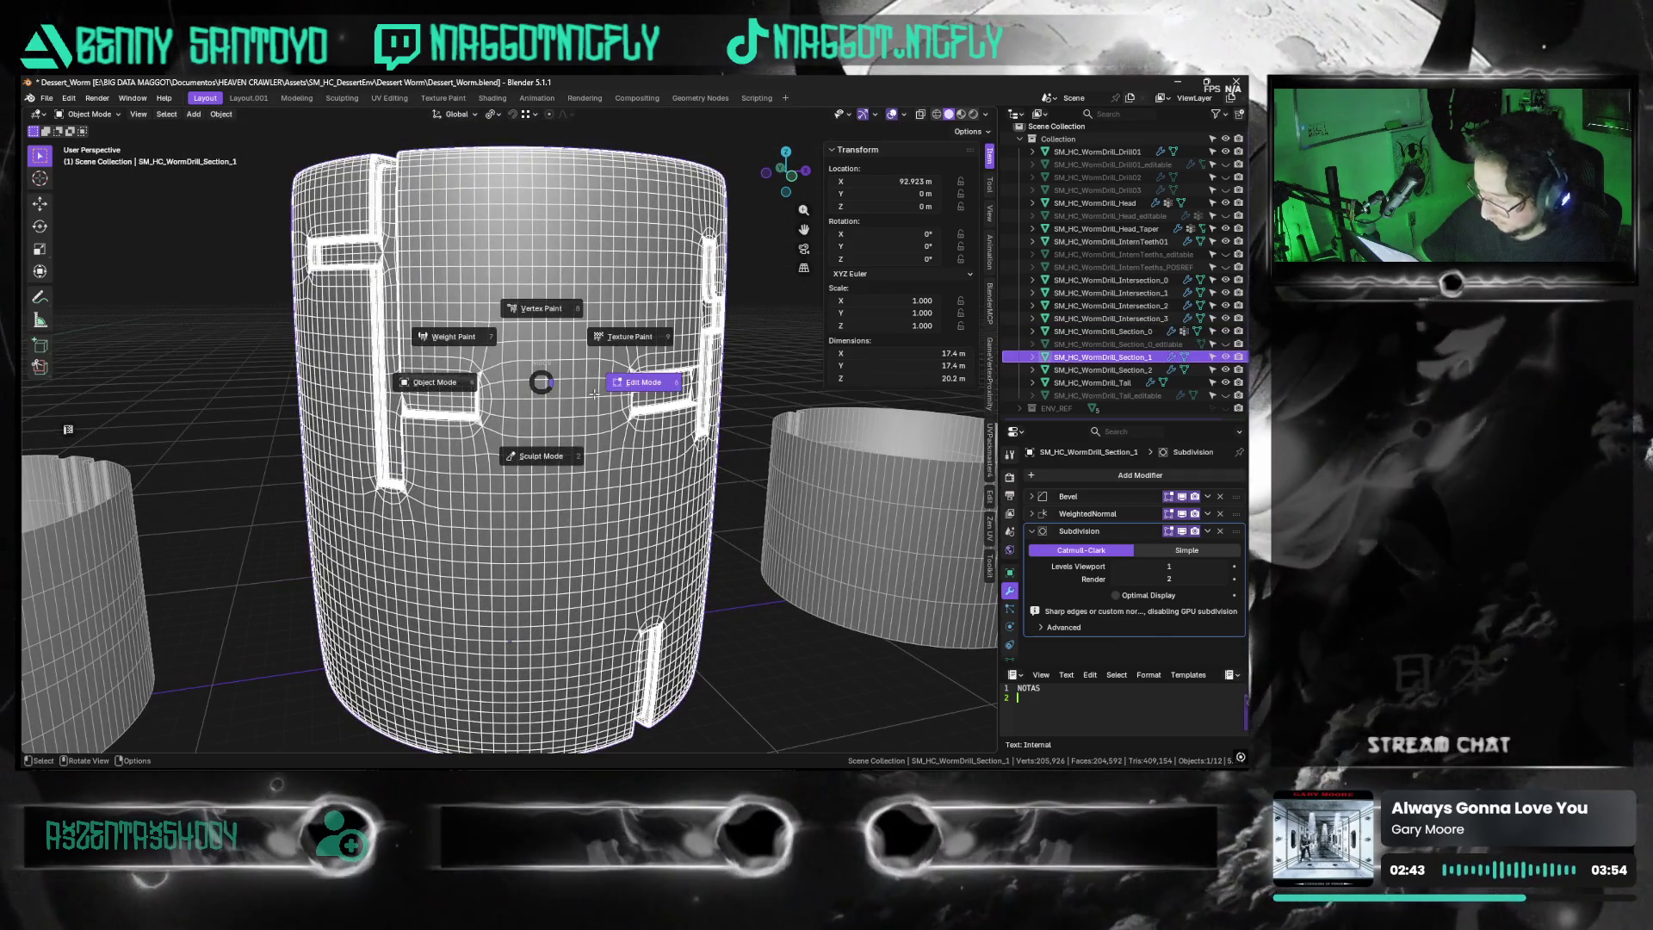
pyautogui.click(655, 399)
# Select the edges along Section_1's cut-out groove strip, checking the smoothing without overlays
pyautogui.moveTo(518, 353)
pyautogui.mouseDown(button='middle')
pyautogui.moveTo(539, 405)
pyautogui.moveTo(543, 253)
pyautogui.mouseUp(button='middle')
pyautogui.click(541, 262)
pyautogui.scroll(6, 525, 370)
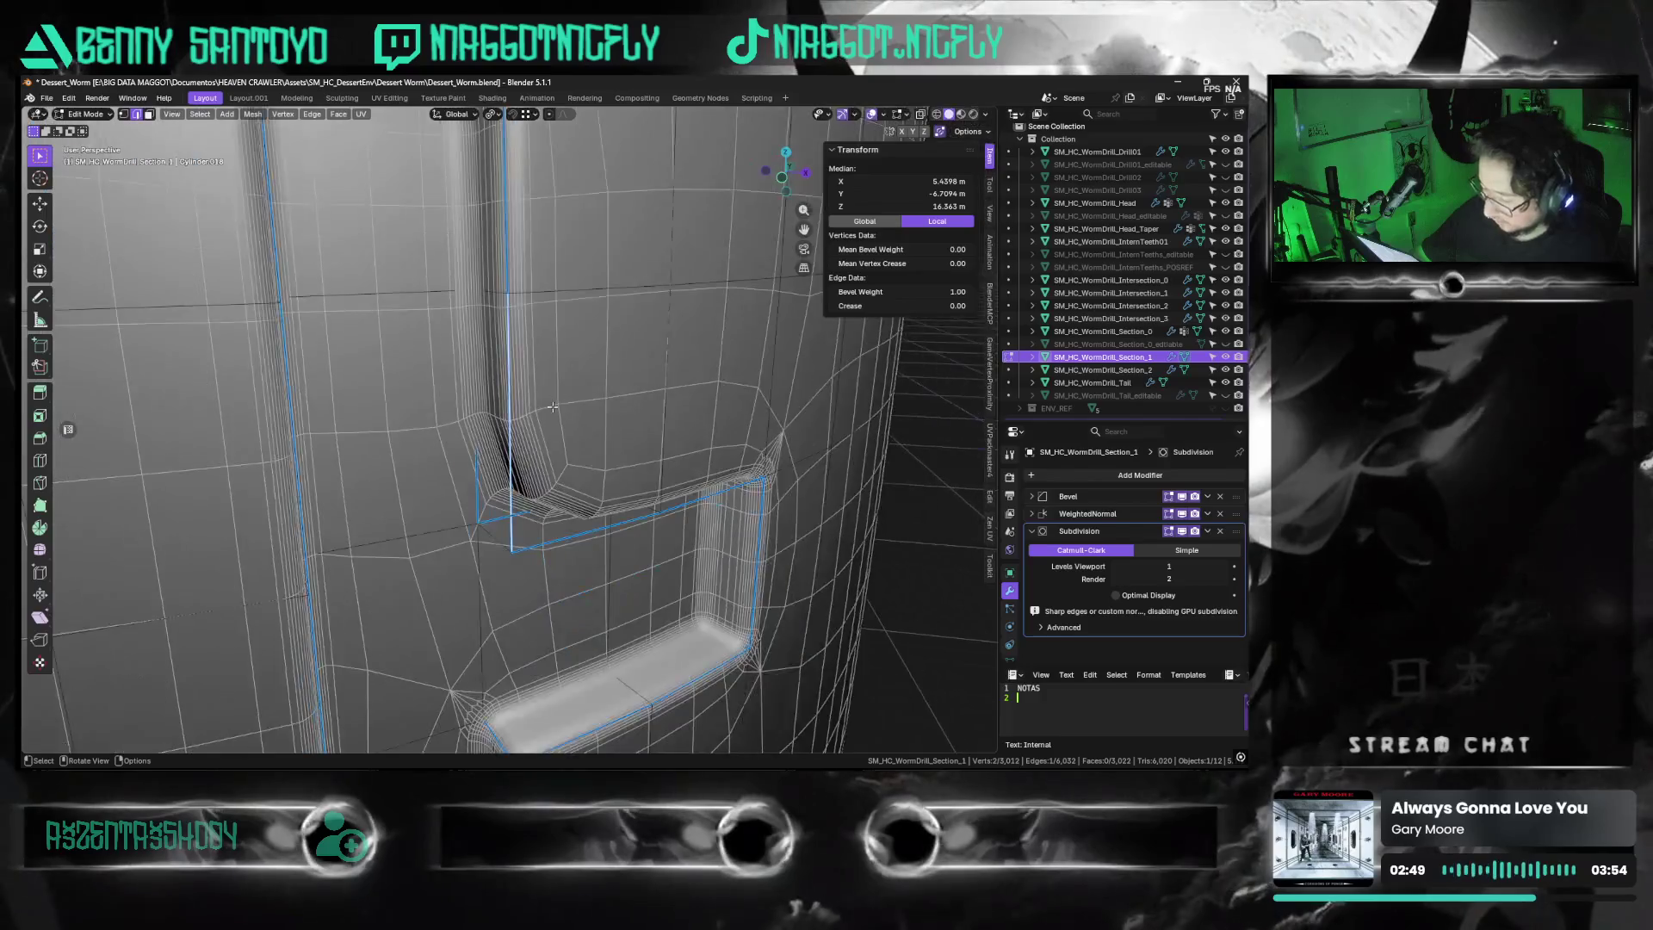
pyautogui.click(500, 564)
pyautogui.moveTo(499, 565); pyautogui.dragTo(543, 607, button='middle')
pyautogui.hotkey('shift', 'alt', 'z')
pyautogui.moveTo(620, 520); pyautogui.dragTo(576, 476, button='middle')
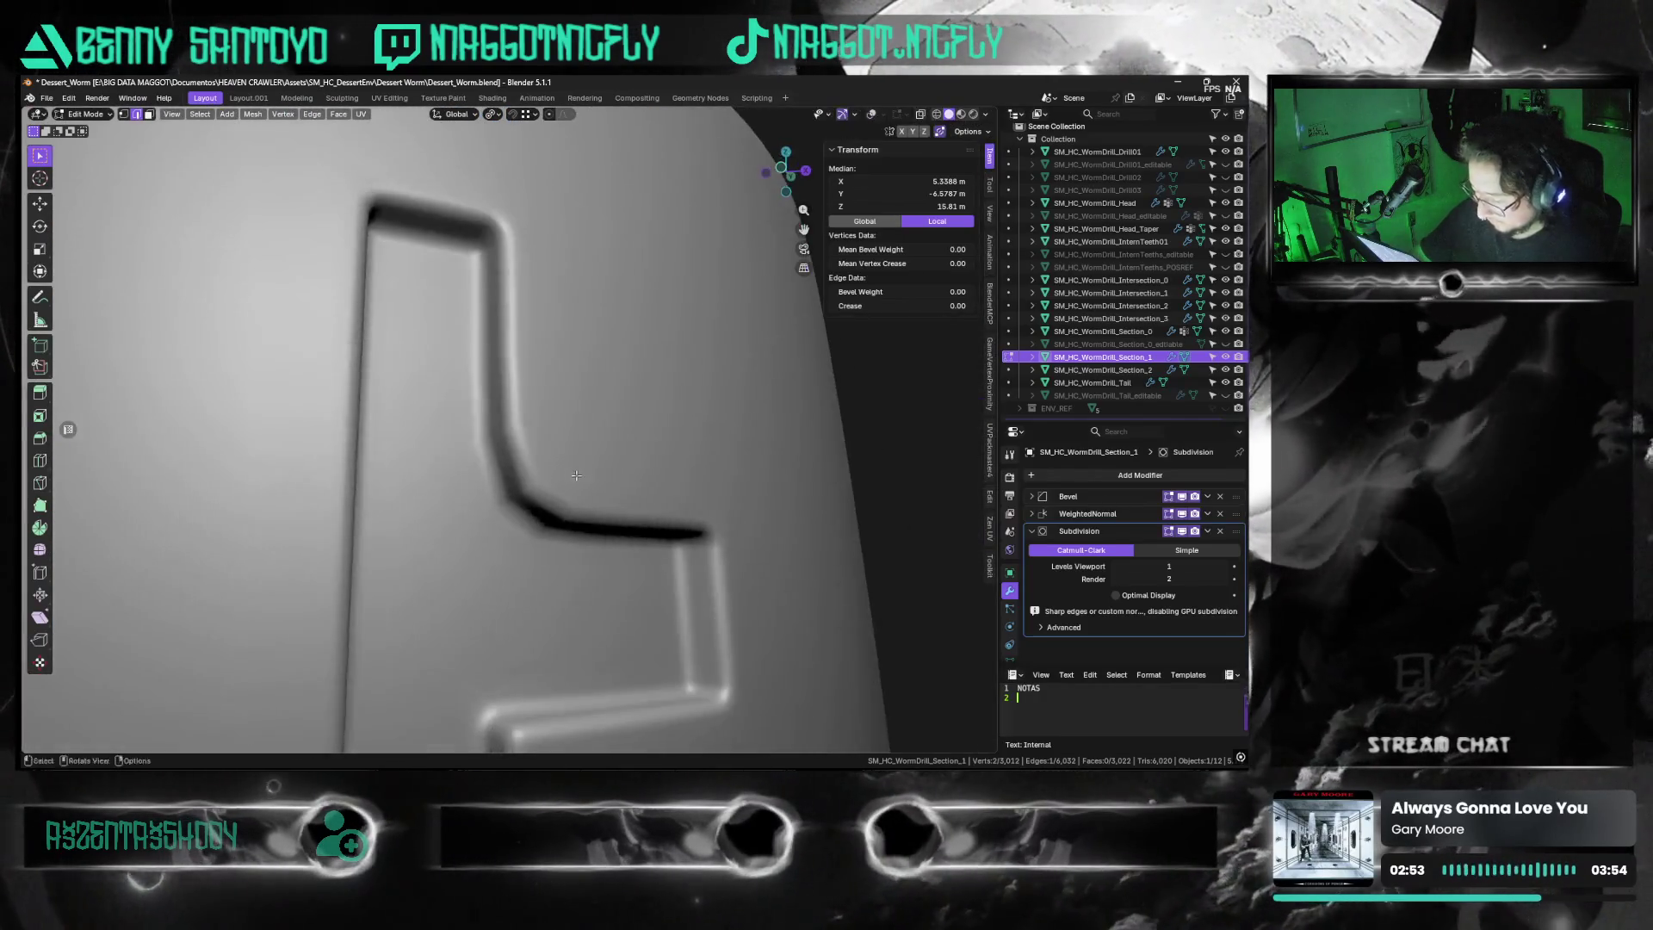
pyautogui.hotkey('shift', 'alt', 'z')
# Set the selected groove edges' Bevel Weight to 1.0 in the N-panel
pyautogui.moveTo(909, 294); pyautogui.dragTo(1045, 390)
pyautogui.click(946, 292)
pyautogui.write('1.0')
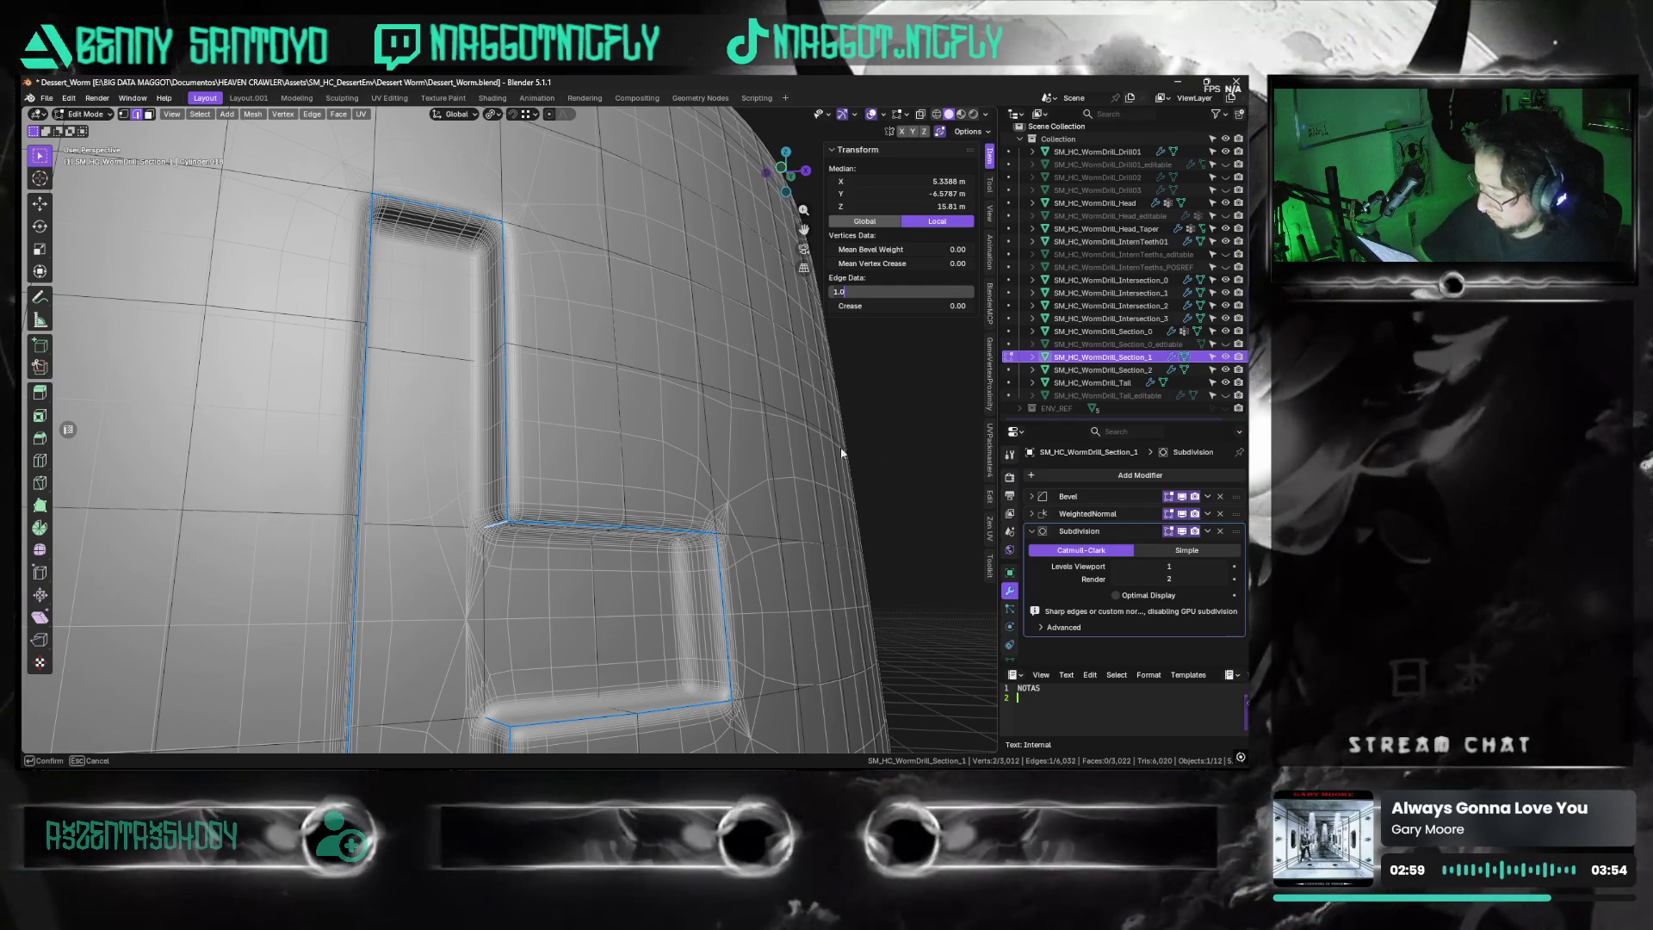
pyautogui.press('Return')
pyautogui.scroll(-6, 584, 486)
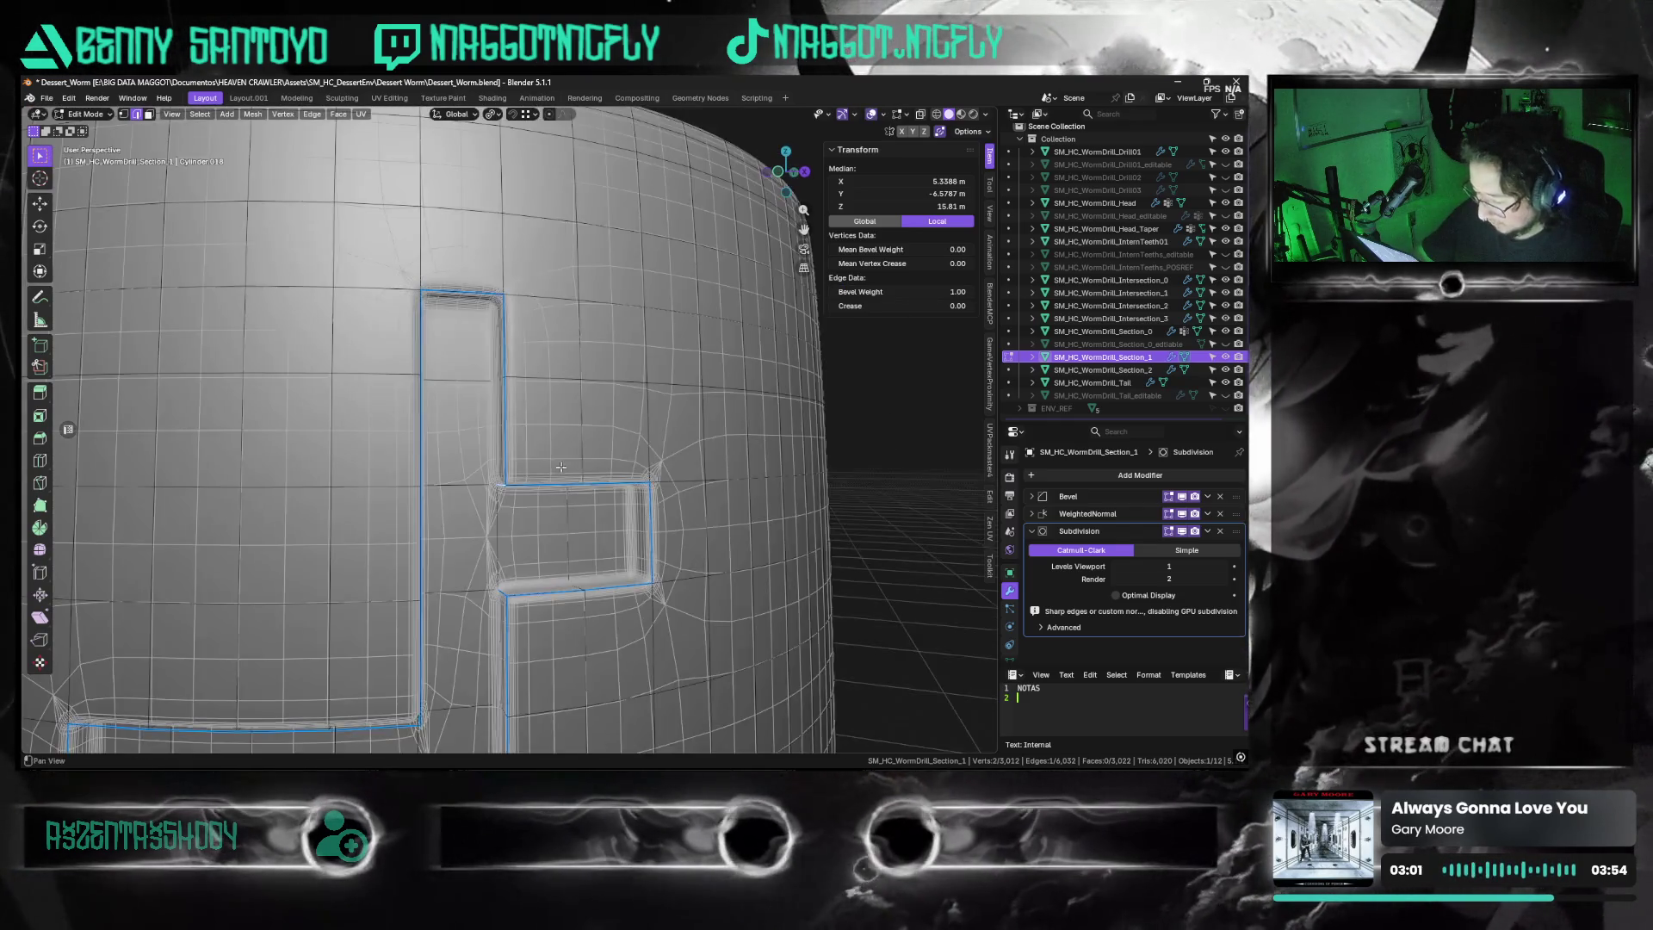
pyautogui.moveTo(505, 544)
pyautogui.mouseDown(button='middle')
pyautogui.moveTo(627, 391)
pyautogui.moveTo(489, 470)
pyautogui.moveTo(448, 450)
pyautogui.moveTo(559, 514)
pyautogui.moveTo(465, 467)
pyautogui.moveTo(463, 492)
pyautogui.moveTo(502, 382)
pyautogui.mouseUp(button='middle')
# Show the mesh overlays and give the selected notch edges a bevel weight of 1.00
pyautogui.scroll(5, 503, 382)
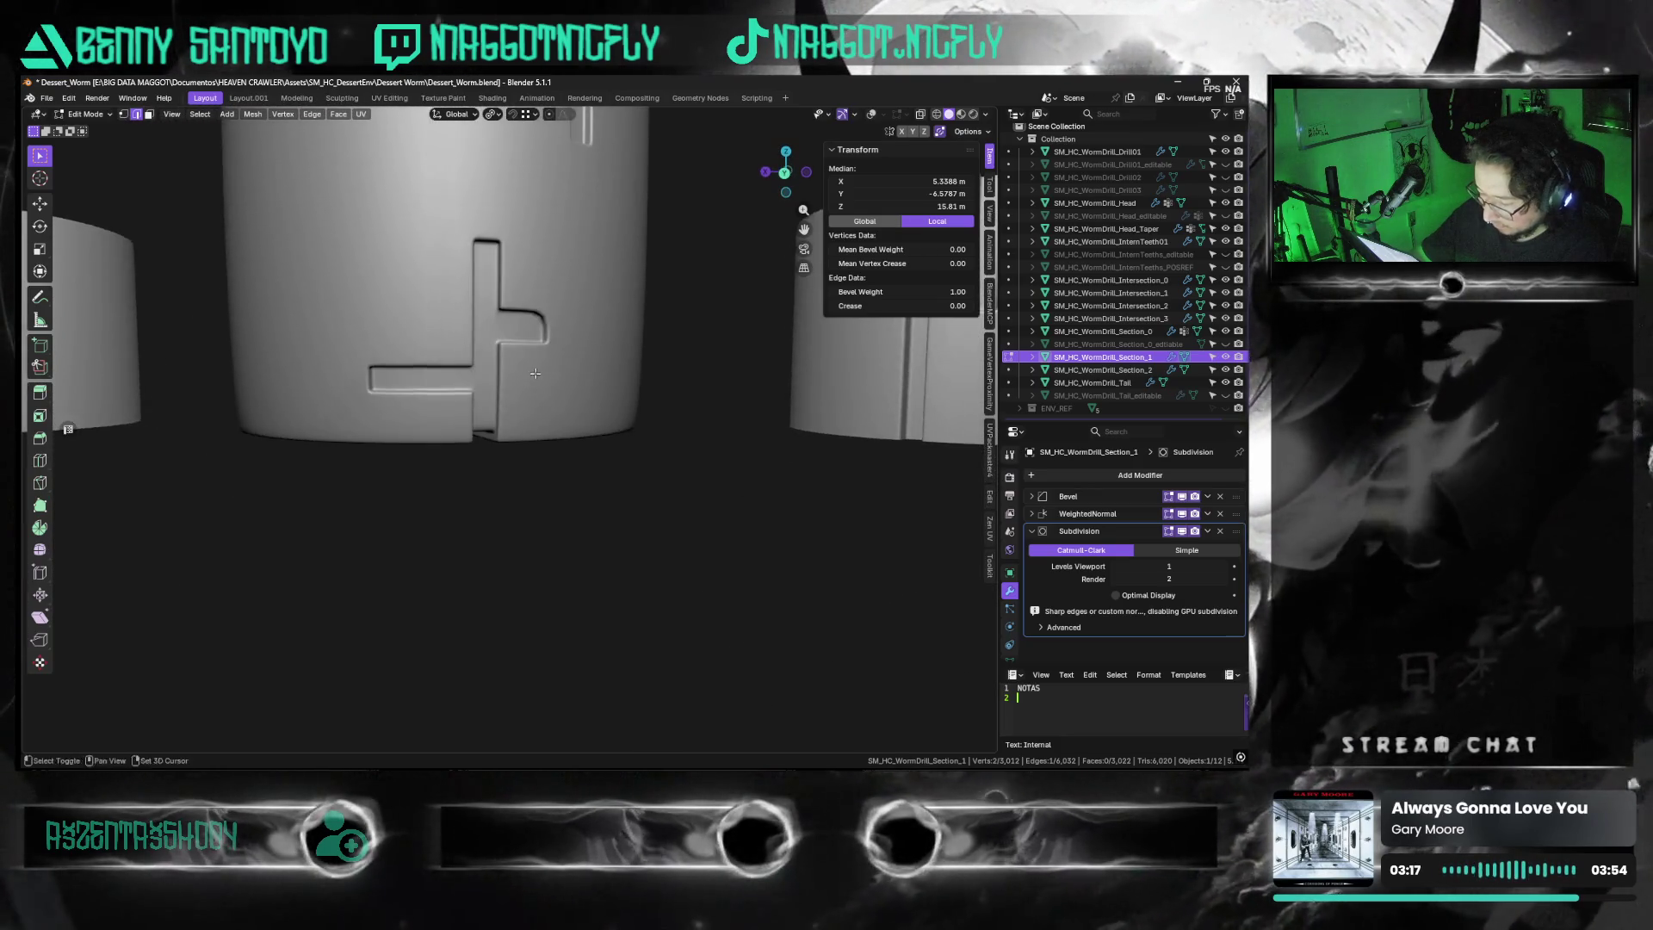
pyautogui.scroll(3, 508, 380)
pyautogui.scroll(-2, 521, 378)
pyautogui.scroll(4, 543, 374)
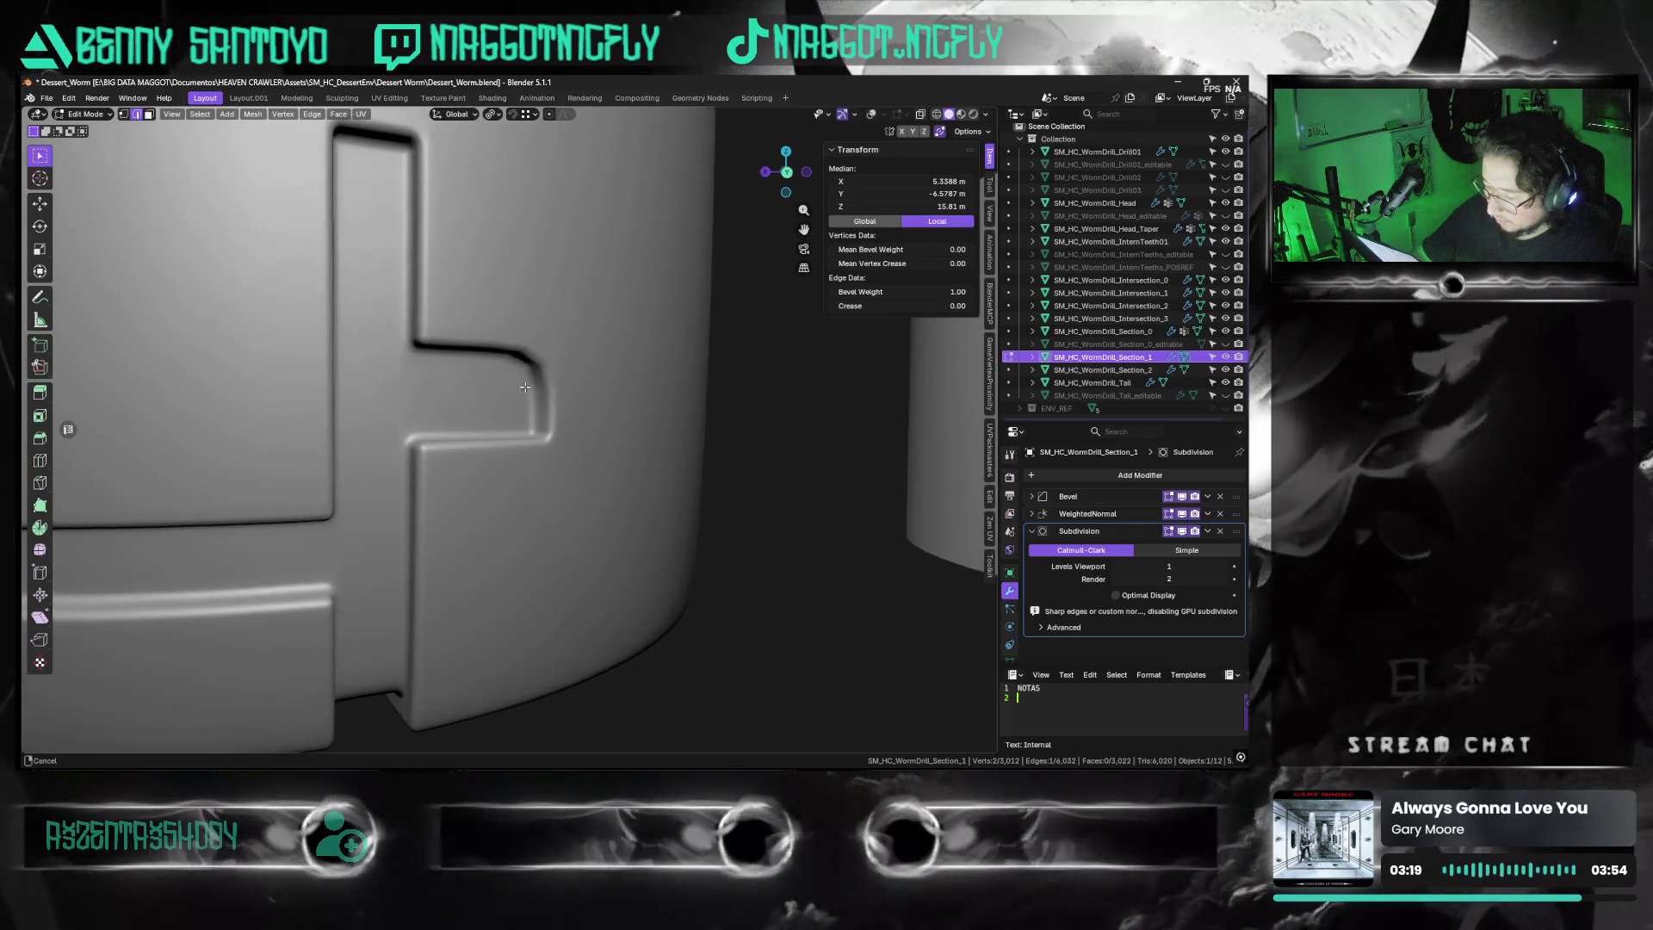
pyautogui.hotkey('shift', 'alt', 'z')
pyautogui.hotkey('alt', 'z')
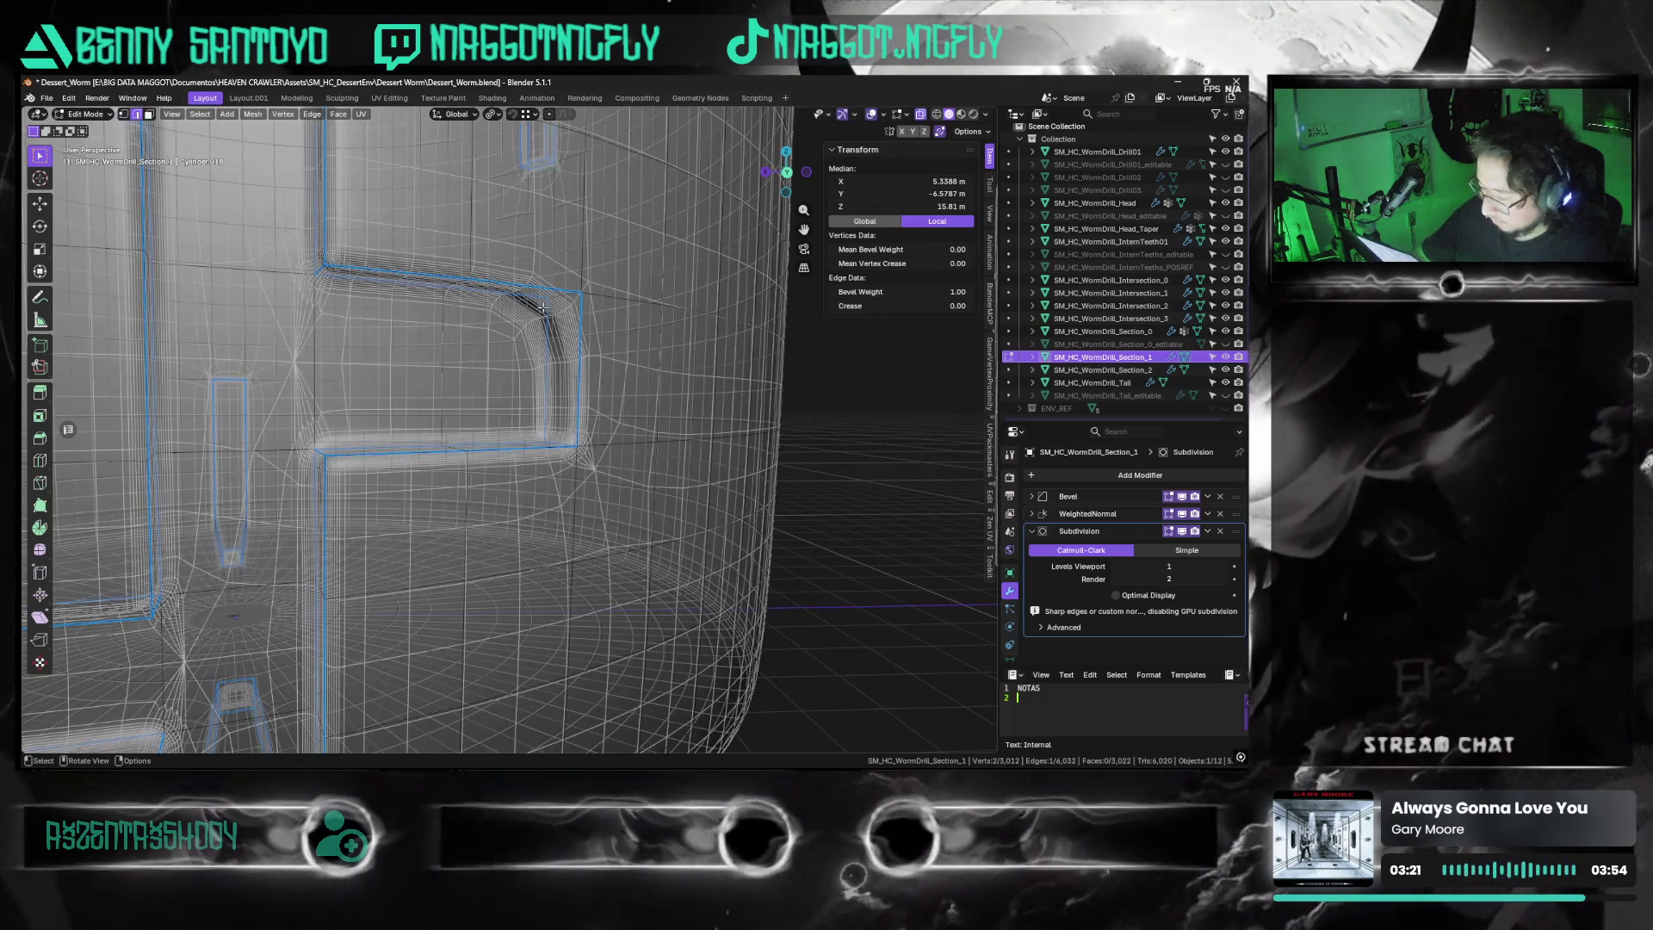
pyautogui.hotkey('alt', 'z')
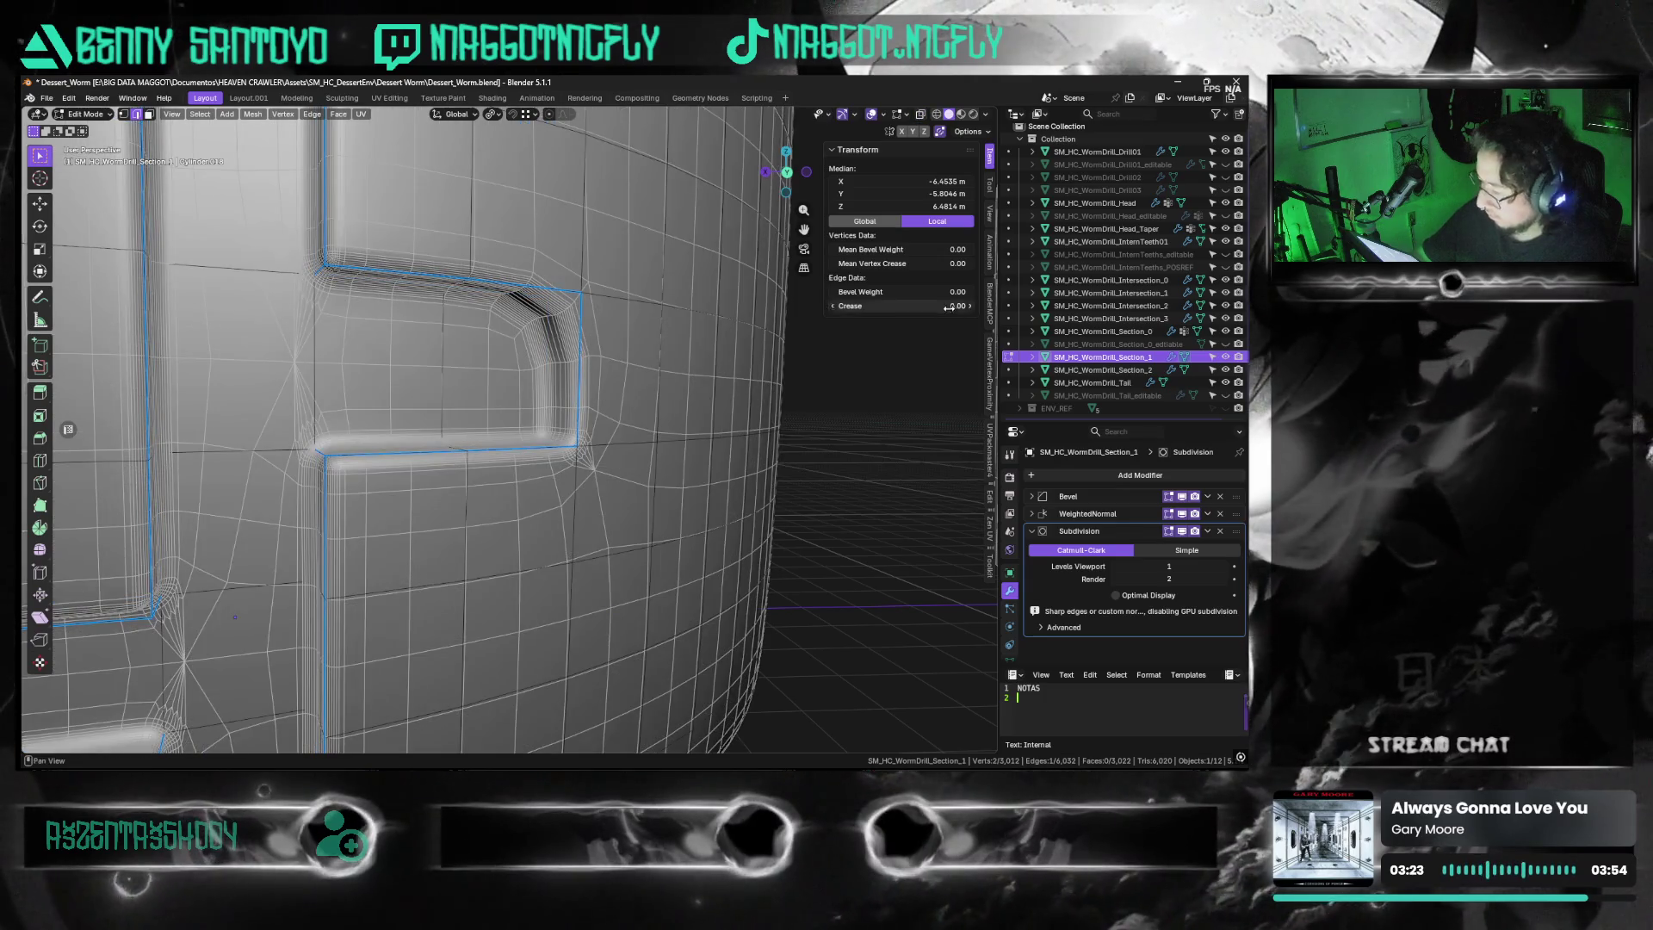
pyautogui.click(950, 293)
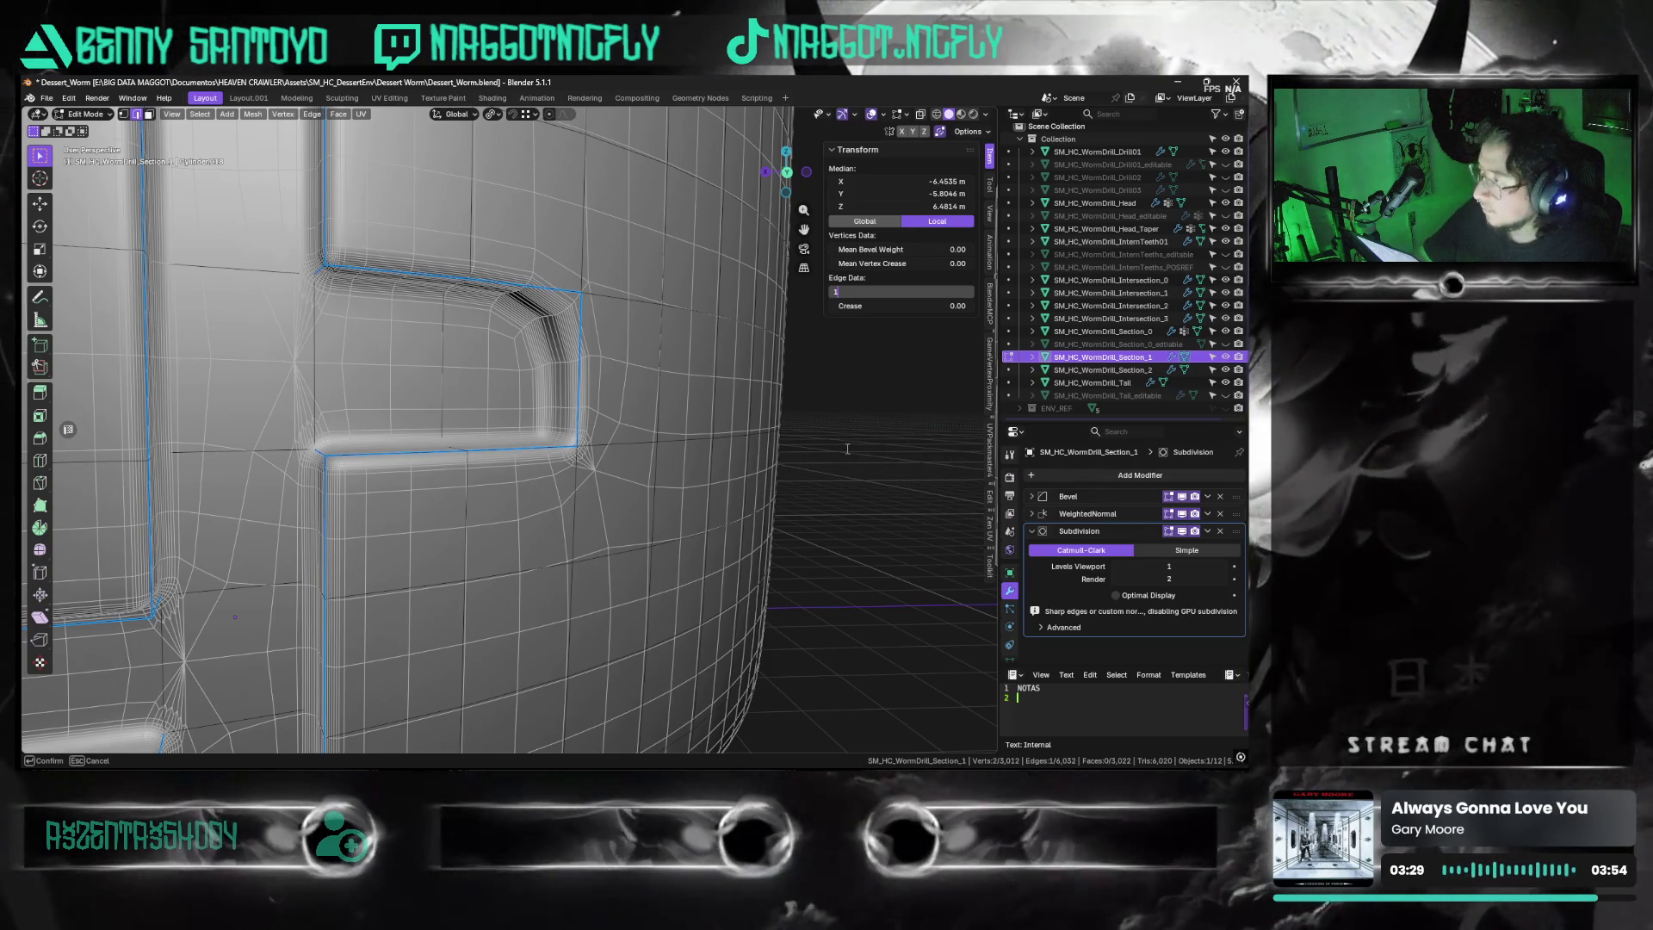
pyautogui.write('1')
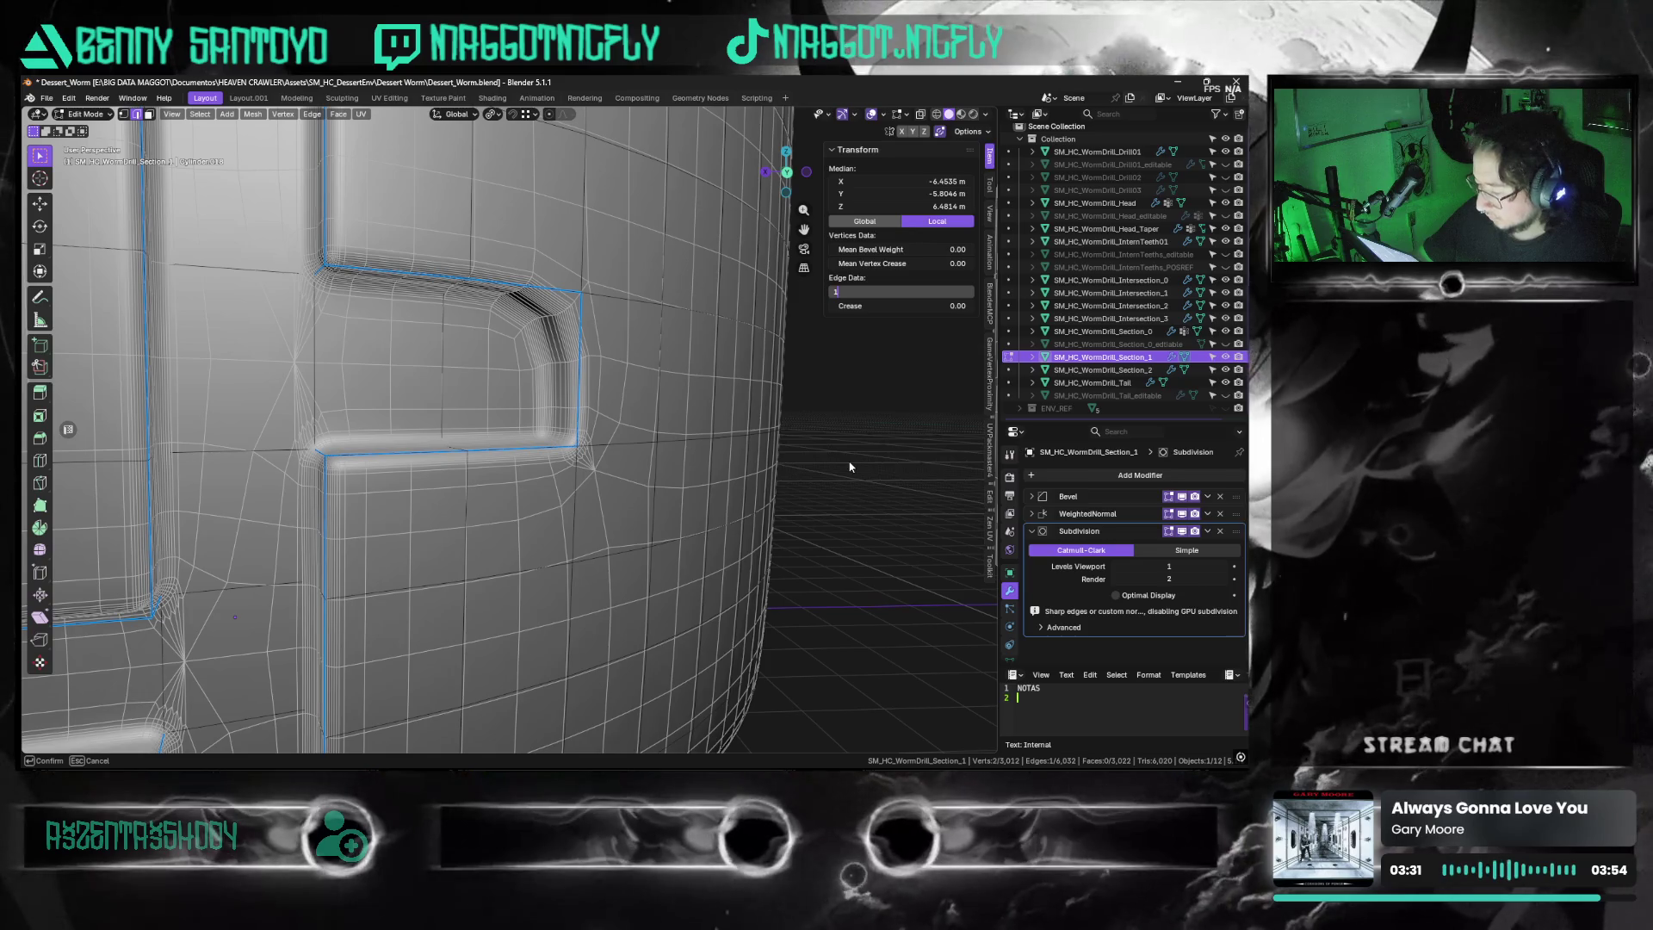
pyautogui.press('Return')
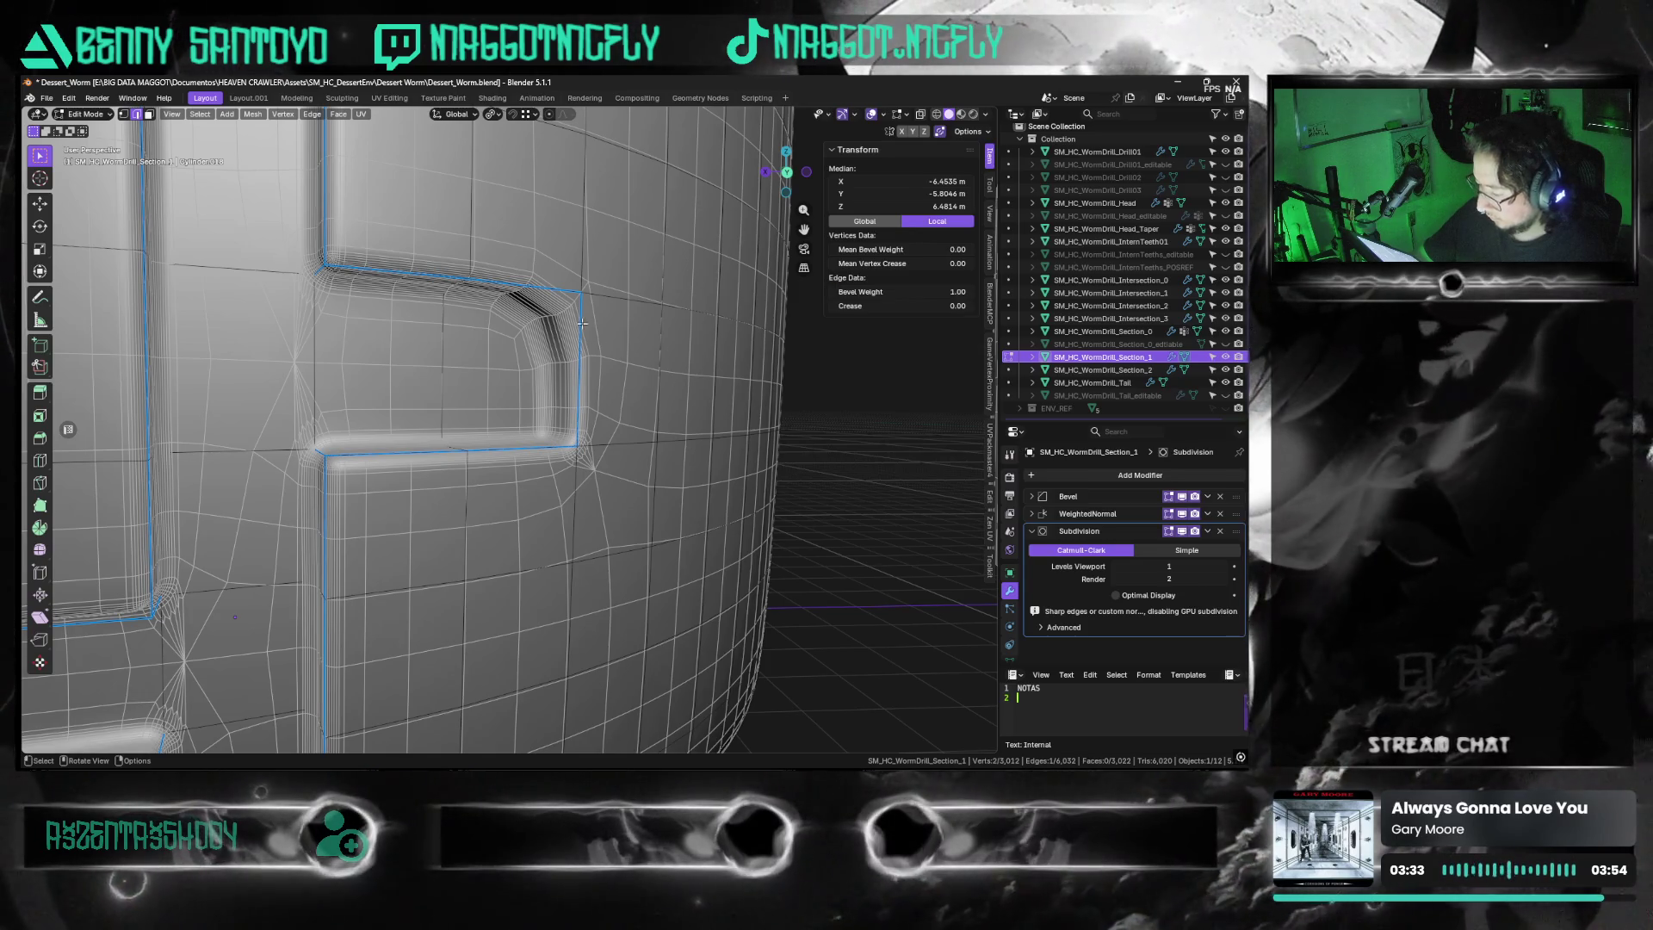
# In X-ray view, pick further notch edges and set that edge's bevel weight to 0
pyautogui.click(561, 382)
pyautogui.hotkey('alt', 'z')
pyautogui.click(568, 296)
pyautogui.moveTo(568, 296); pyautogui.dragTo(500, 320, button='middle')
pyautogui.click(931, 291)
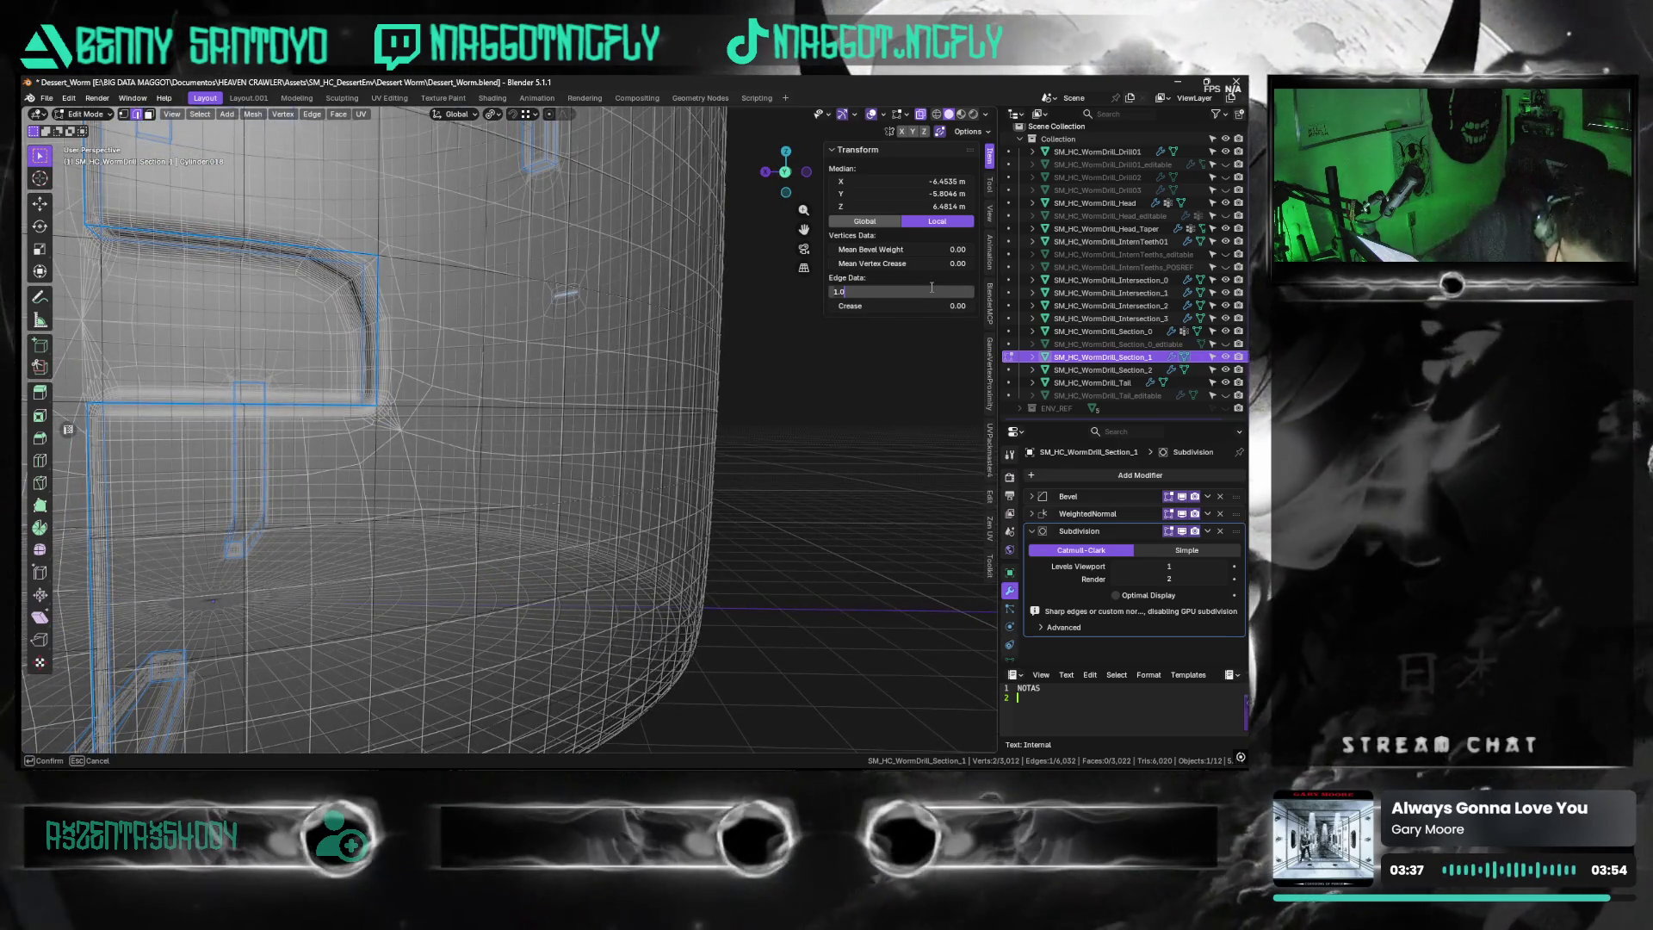
pyautogui.write('0')
pyautogui.press('Return')
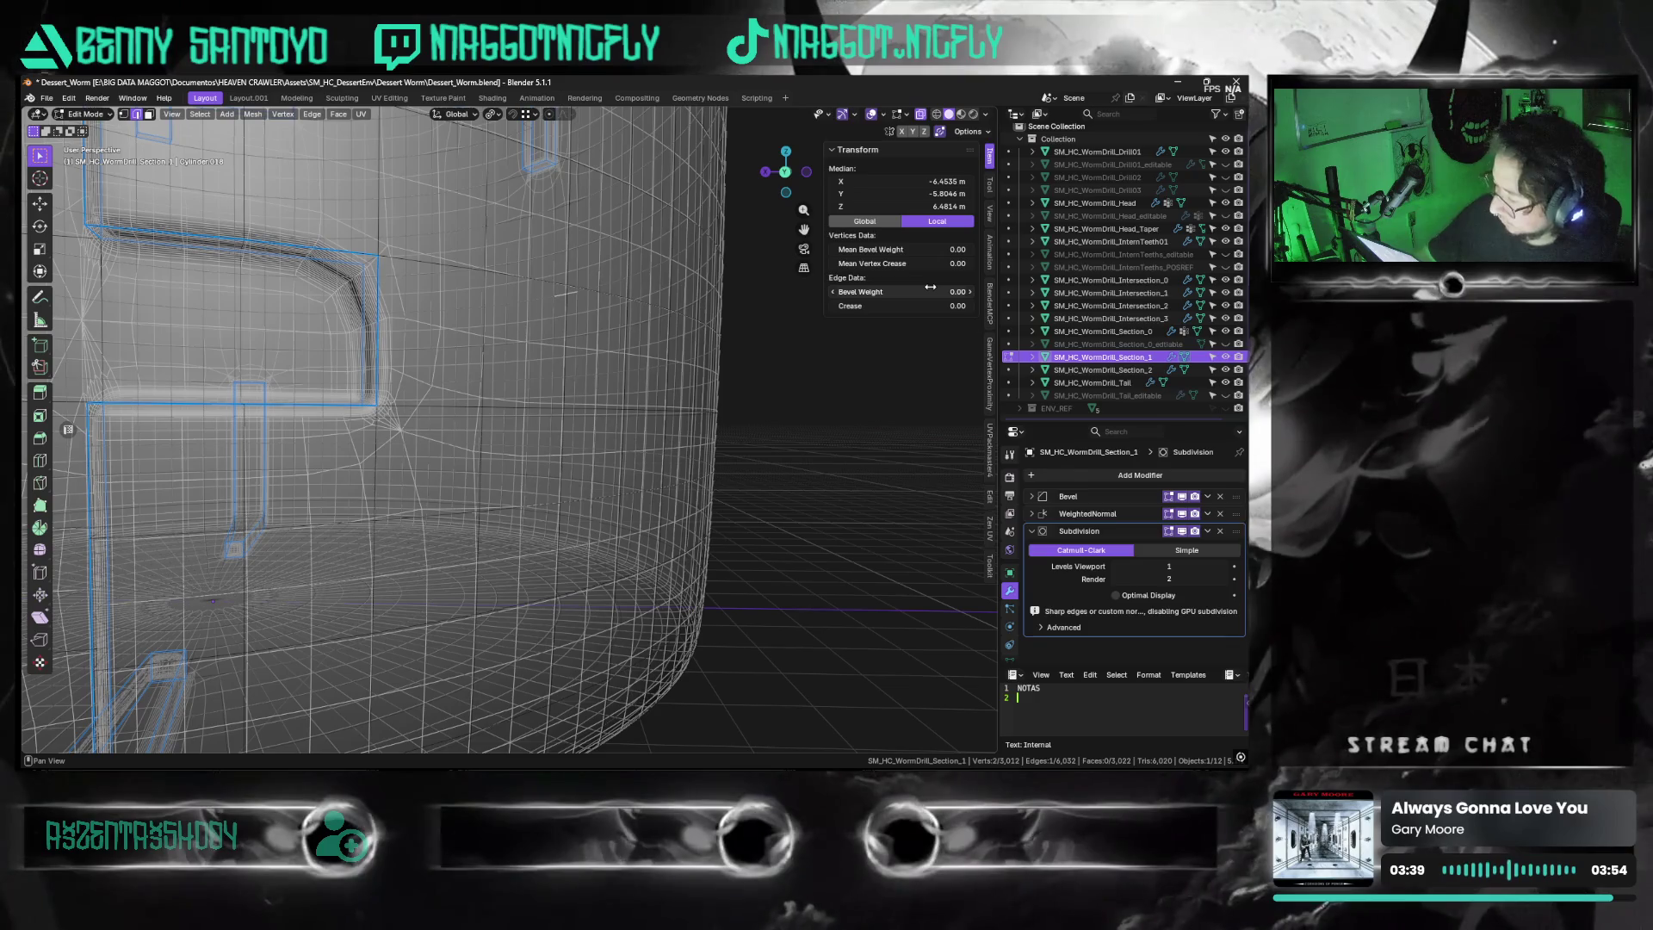
# Give another notch edge a bevel weight of 1.00 and orbit to check the bevels
pyautogui.click(366, 339)
pyautogui.moveTo(366, 338); pyautogui.dragTo(385, 280, button='middle')
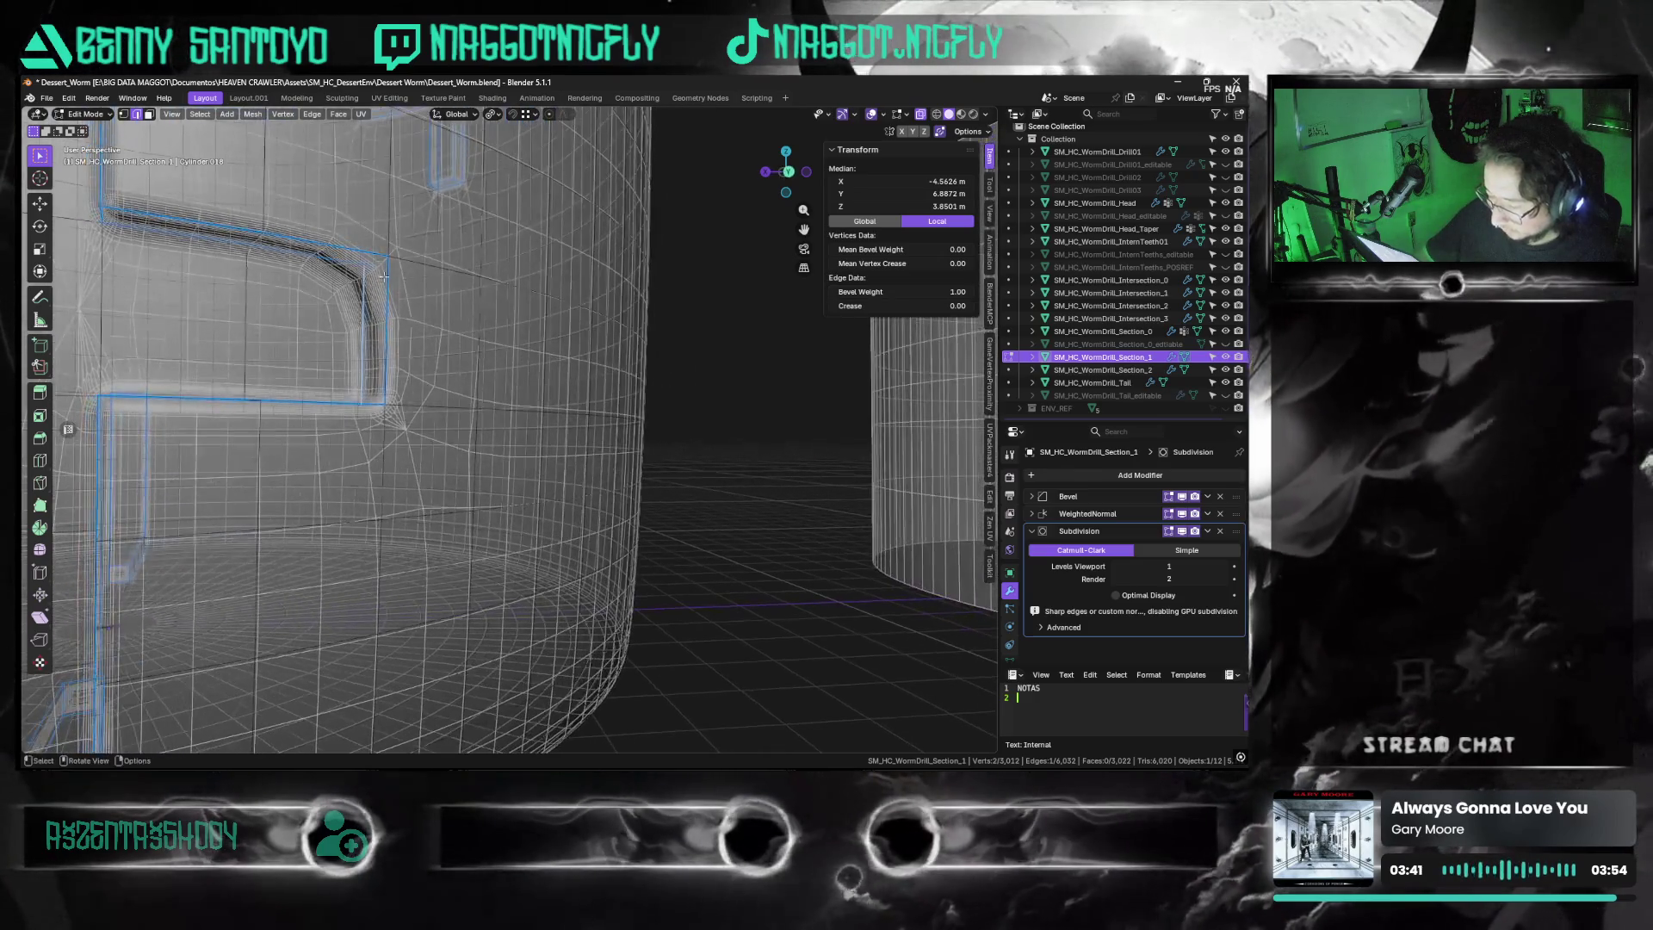
pyautogui.hotkey('alt', 'z')
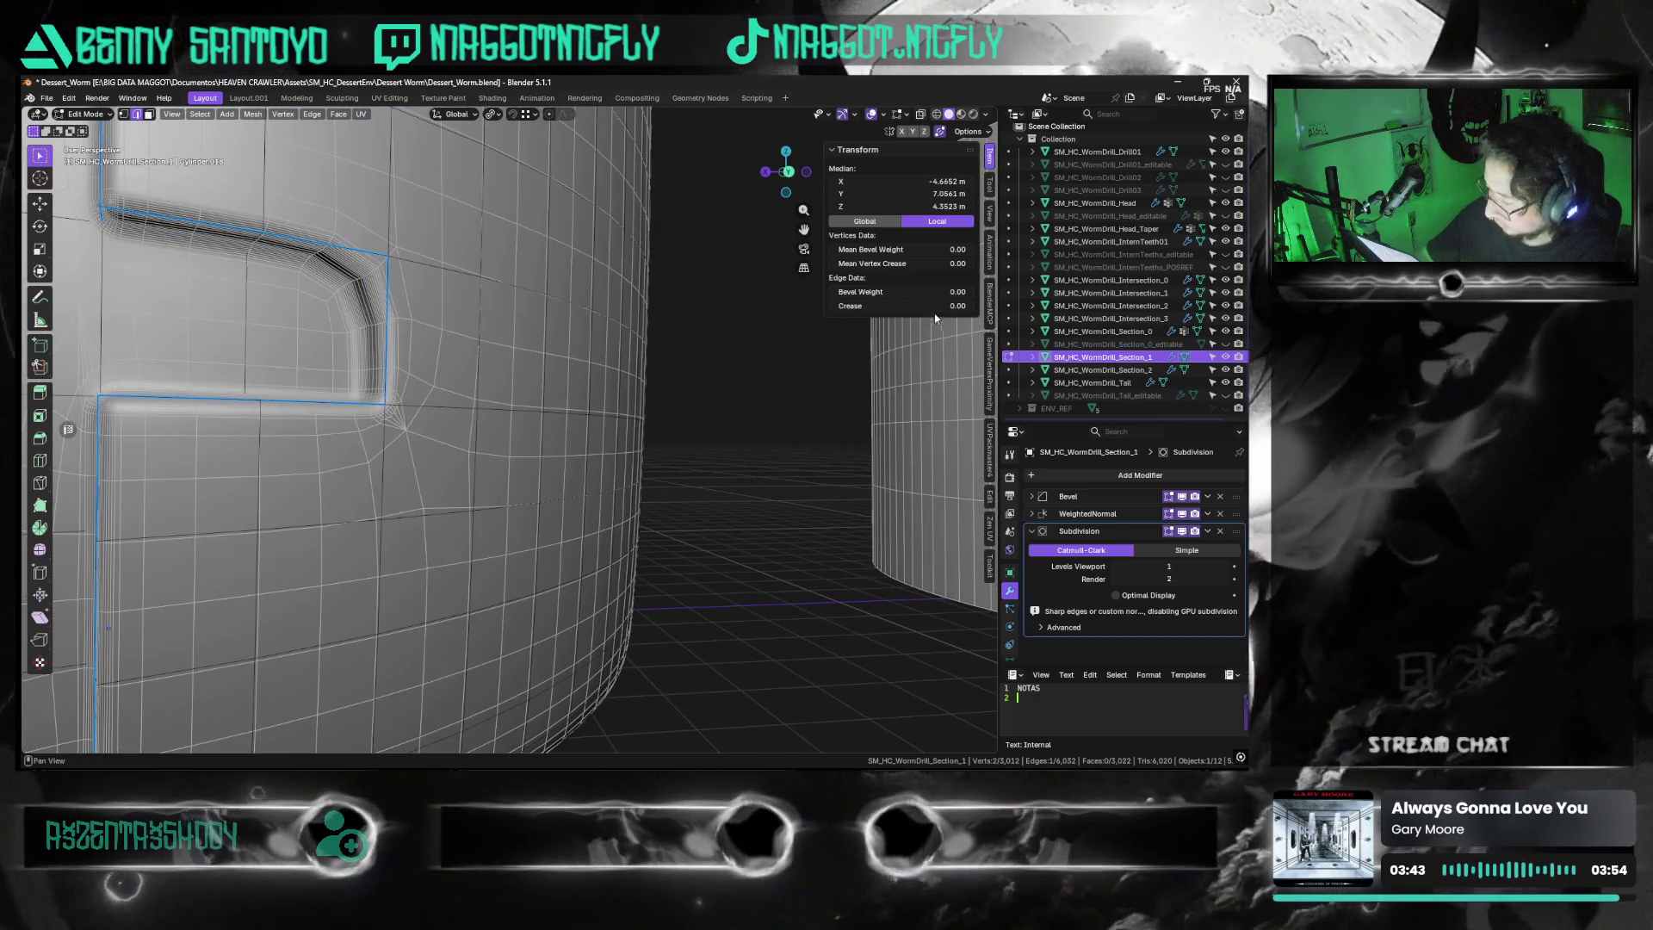
pyautogui.click(935, 293)
pyautogui.write('1')
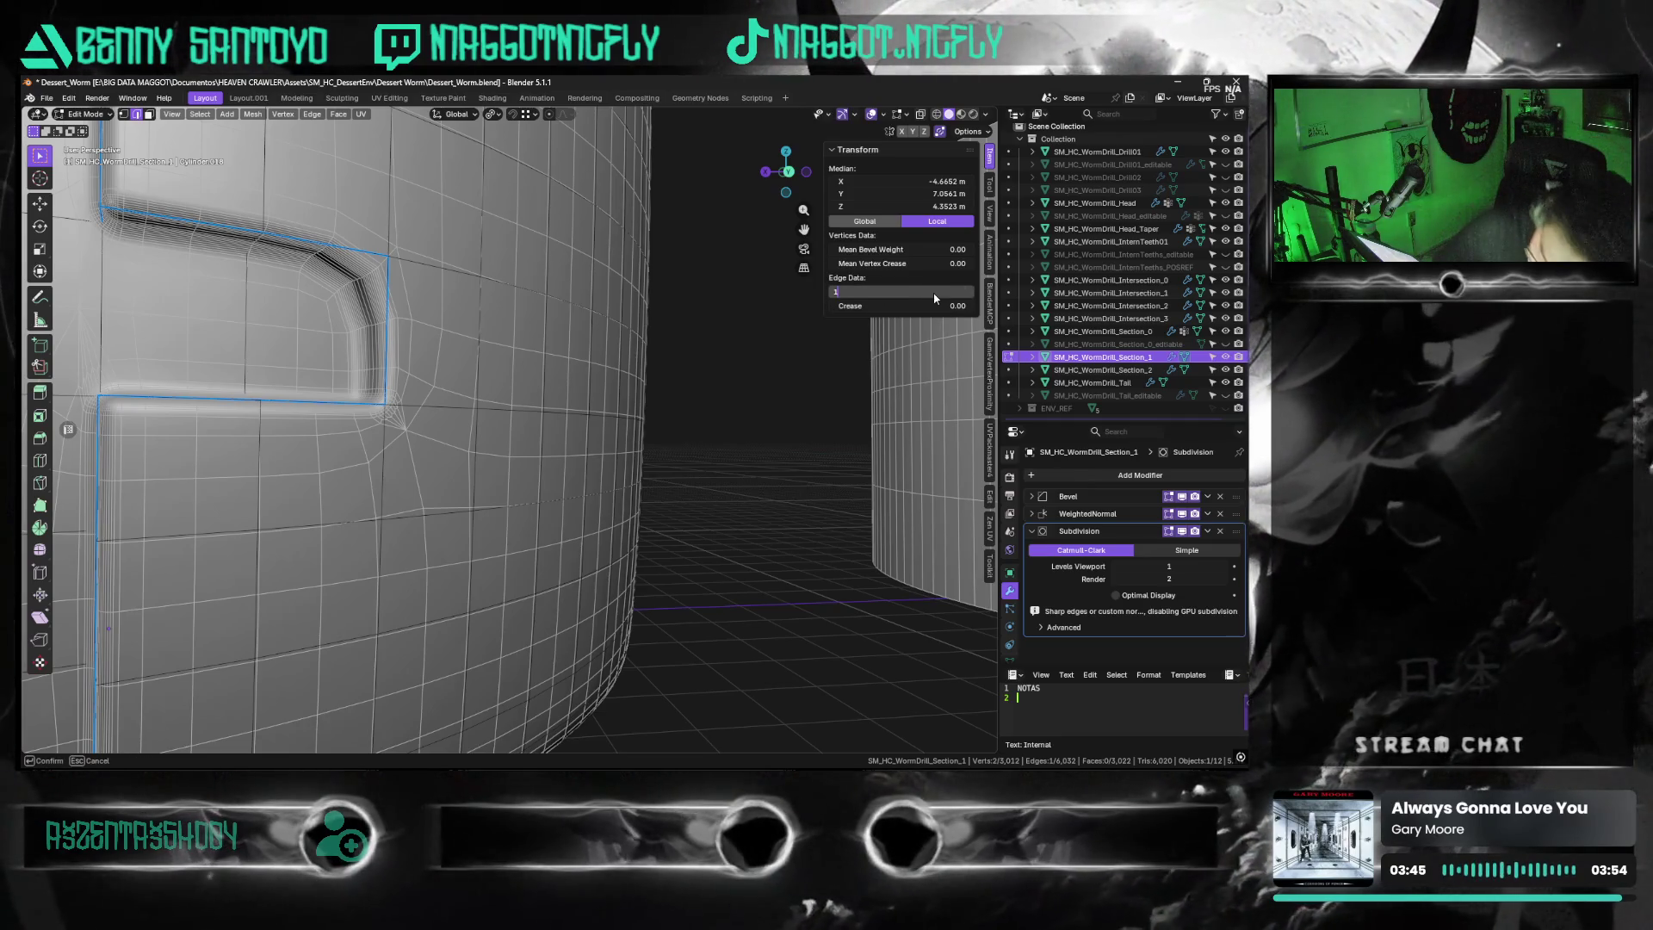
pyautogui.press('Return')
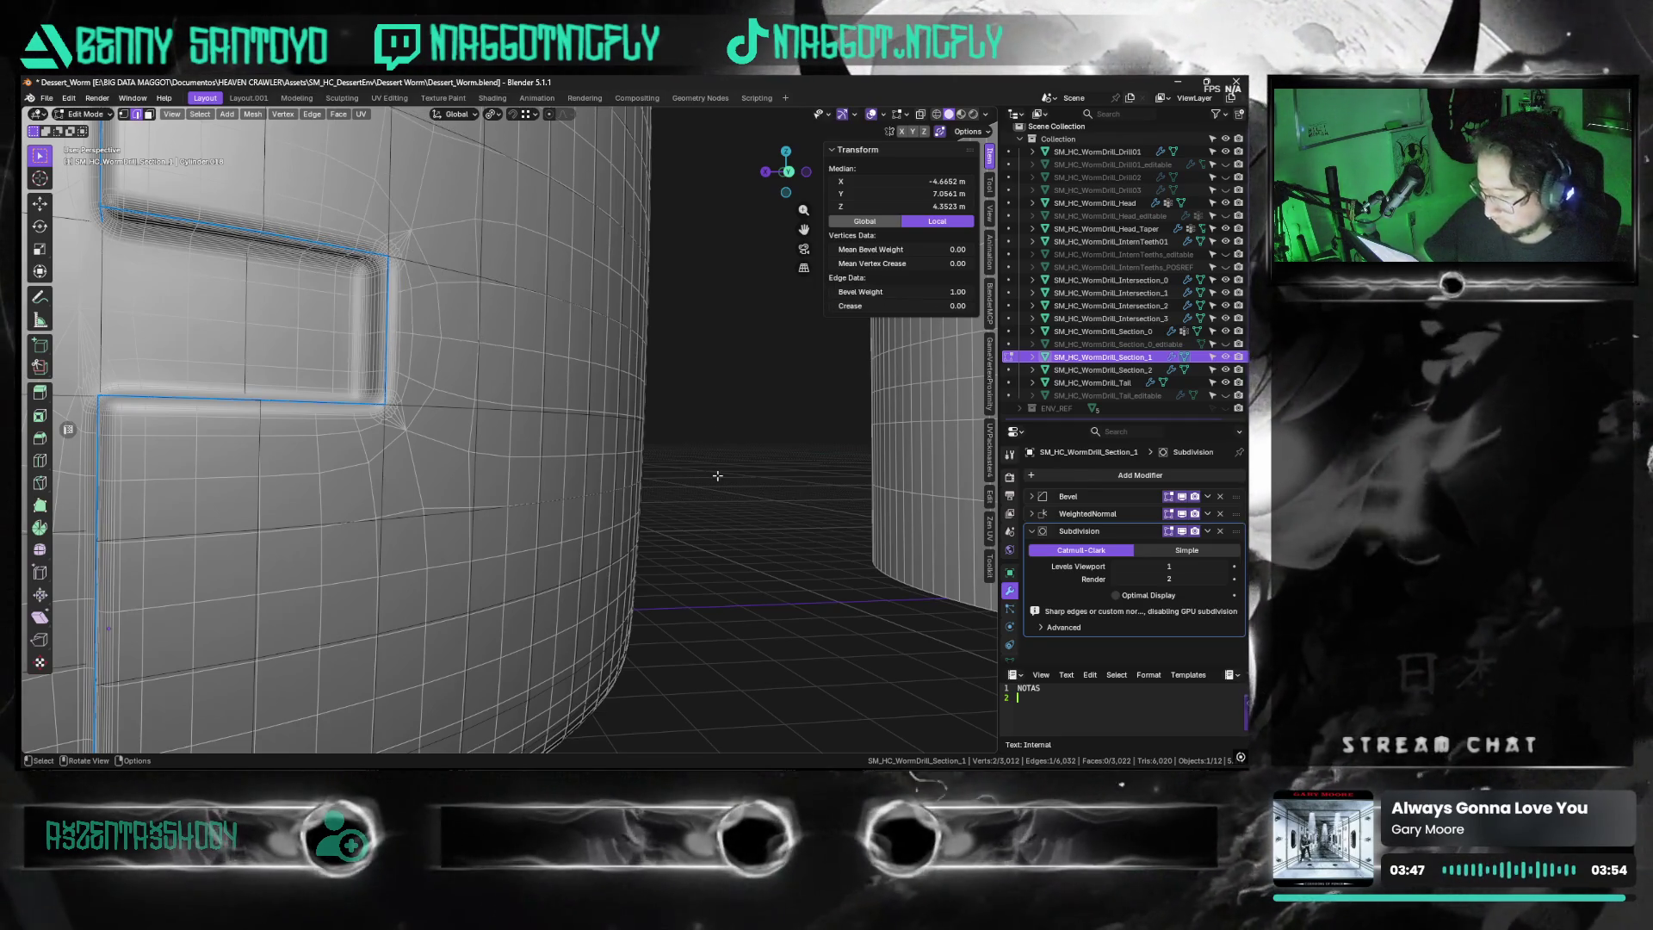
pyautogui.scroll(-5, 610, 461)
pyautogui.hotkey('shift', 'alt', 'z')
pyautogui.moveTo(610, 460)
pyautogui.mouseDown(button='middle')
pyautogui.moveTo(491, 434)
pyautogui.moveTo(457, 460)
pyautogui.moveTo(482, 456)
pyautogui.moveTo(427, 426)
pyautogui.moveTo(462, 342)
pyautogui.moveTo(370, 482)
pyautogui.moveTo(462, 412)
pyautogui.mouseUp(button='middle')
pyautogui.hotkey('shift', 'alt', 'z')
# Return to Object Mode and frame the drill section from the front
pyautogui.hotkey('ctrl', 'Tab')
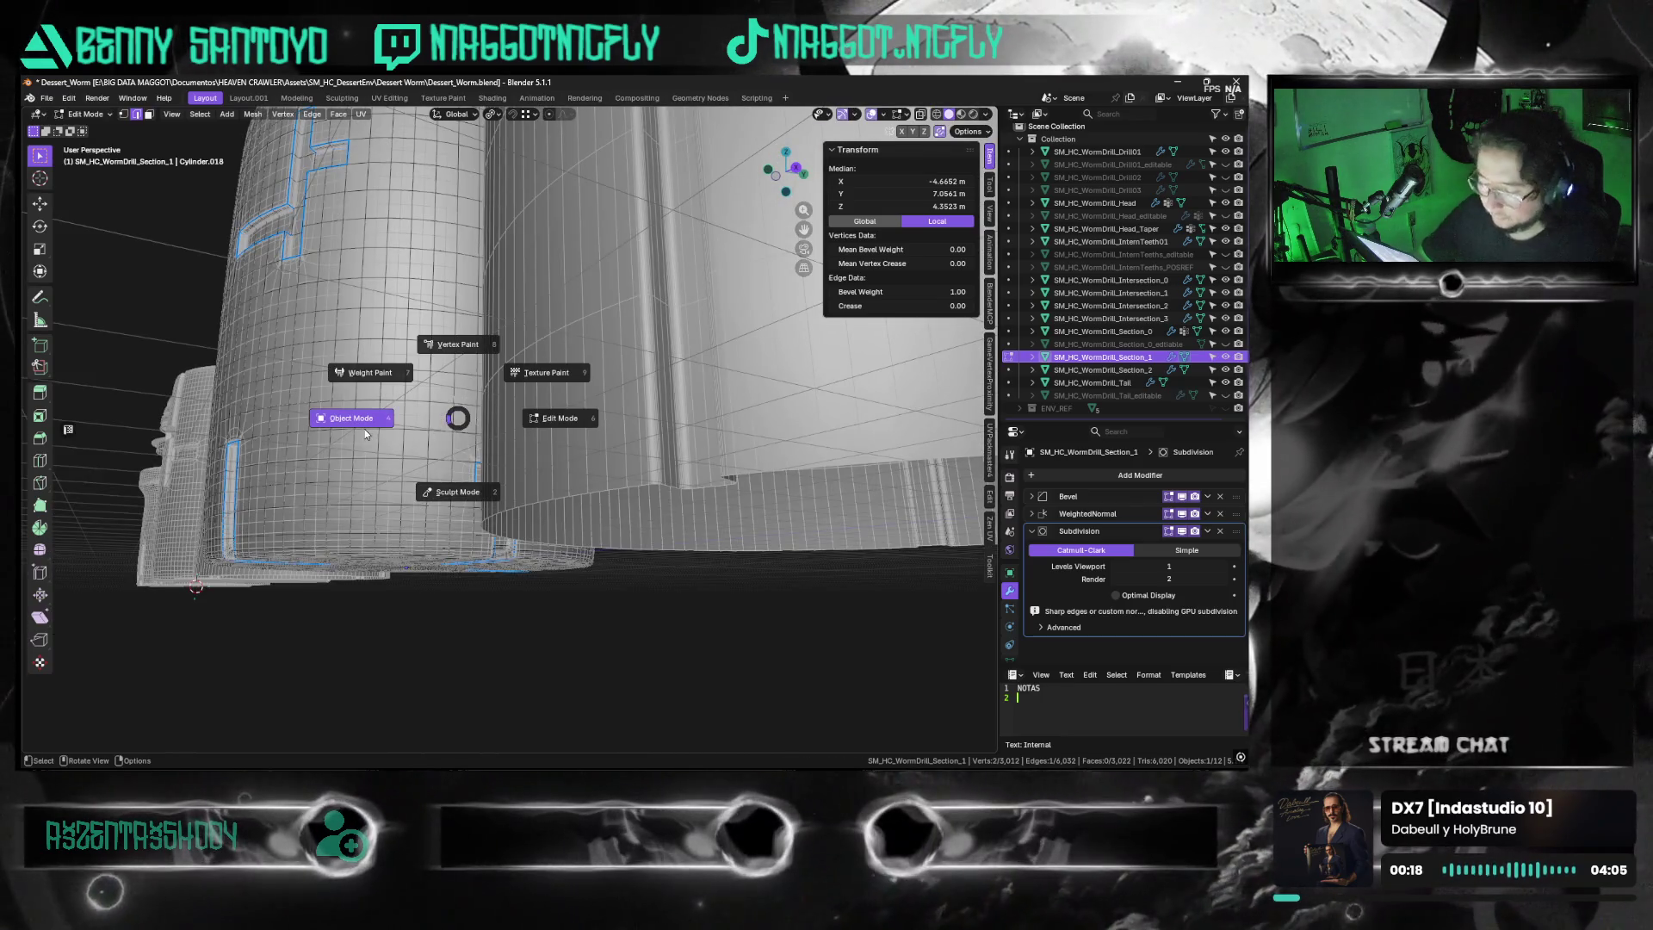
pyautogui.click(364, 433)
pyautogui.press('KP_1')
pyautogui.press('KP_Decimal')
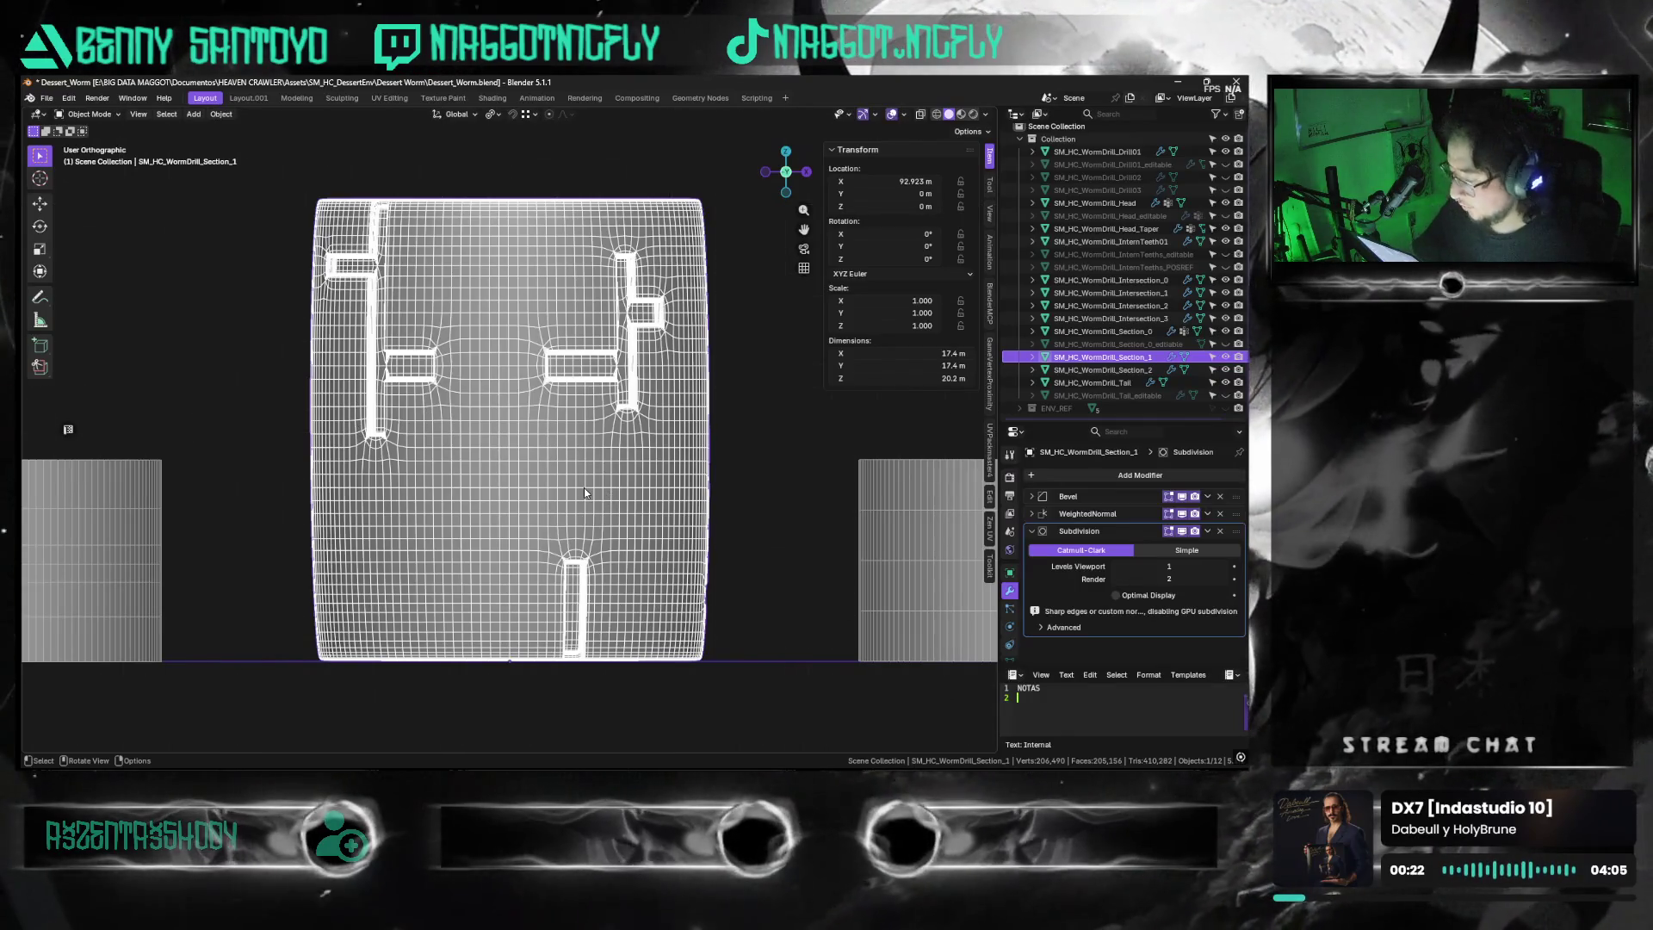
pyautogui.moveTo(619, 609)
pyautogui.mouseDown(button='middle')
pyautogui.moveTo(490, 475)
pyautogui.moveTo(624, 435)
pyautogui.moveTo(591, 473)
pyautogui.mouseUp(button='middle')
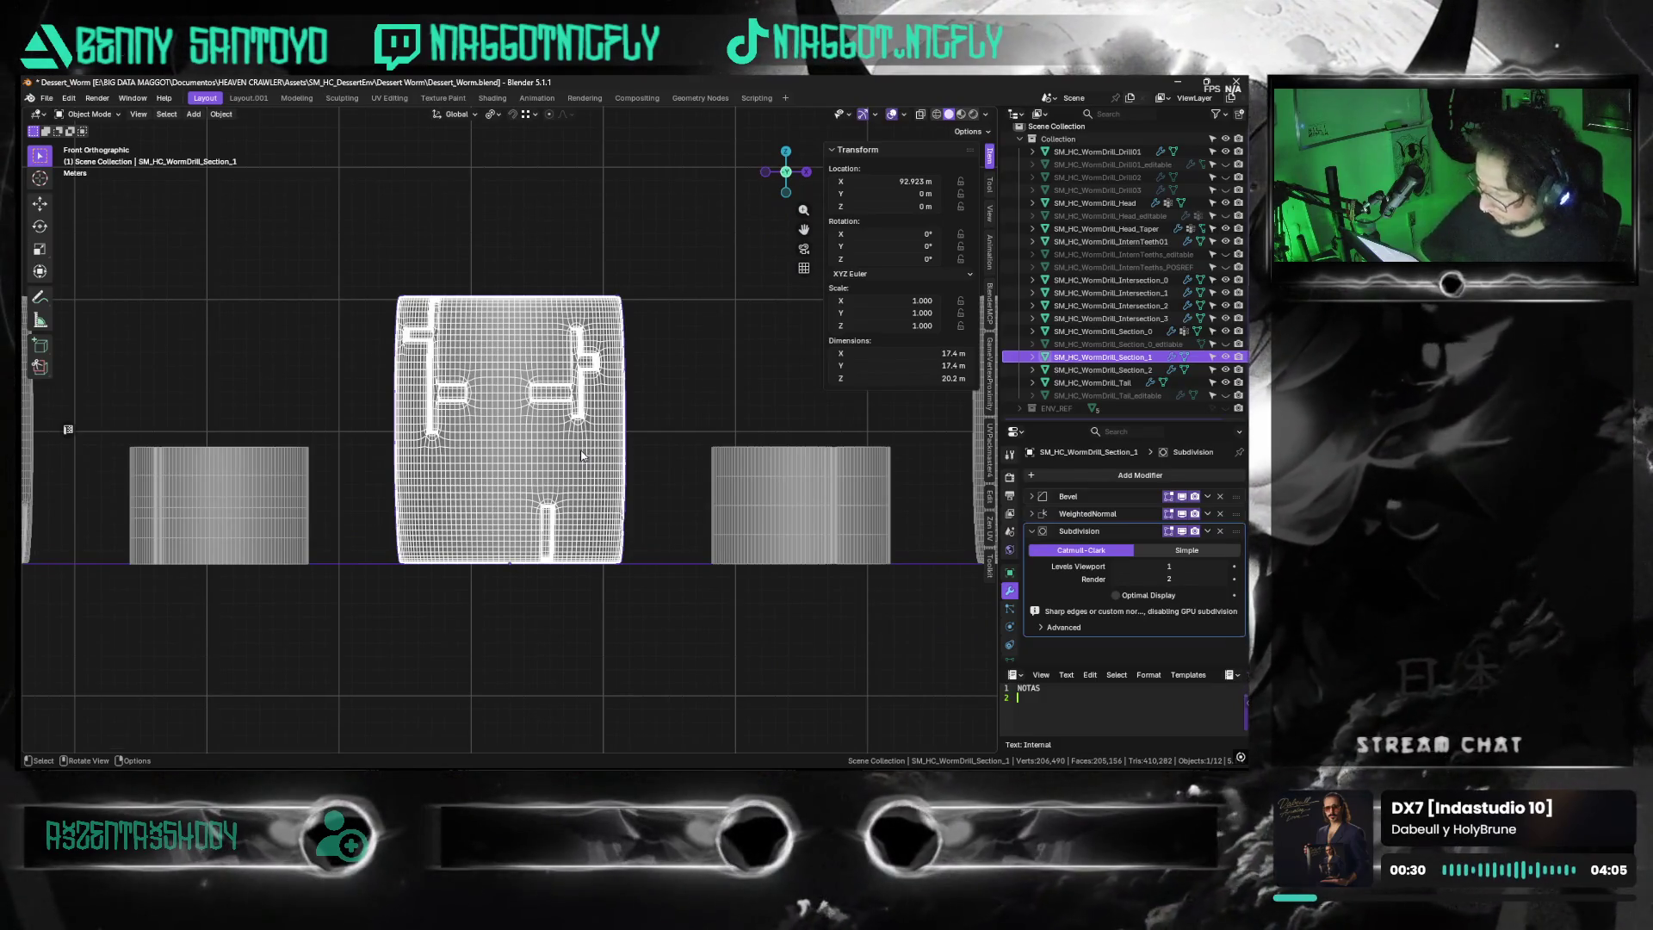
pyautogui.rightClick(581, 451)
# Copy the SM_HC_WormDrill_Section_1 object name from the Outliner
pyautogui.click(581, 451)
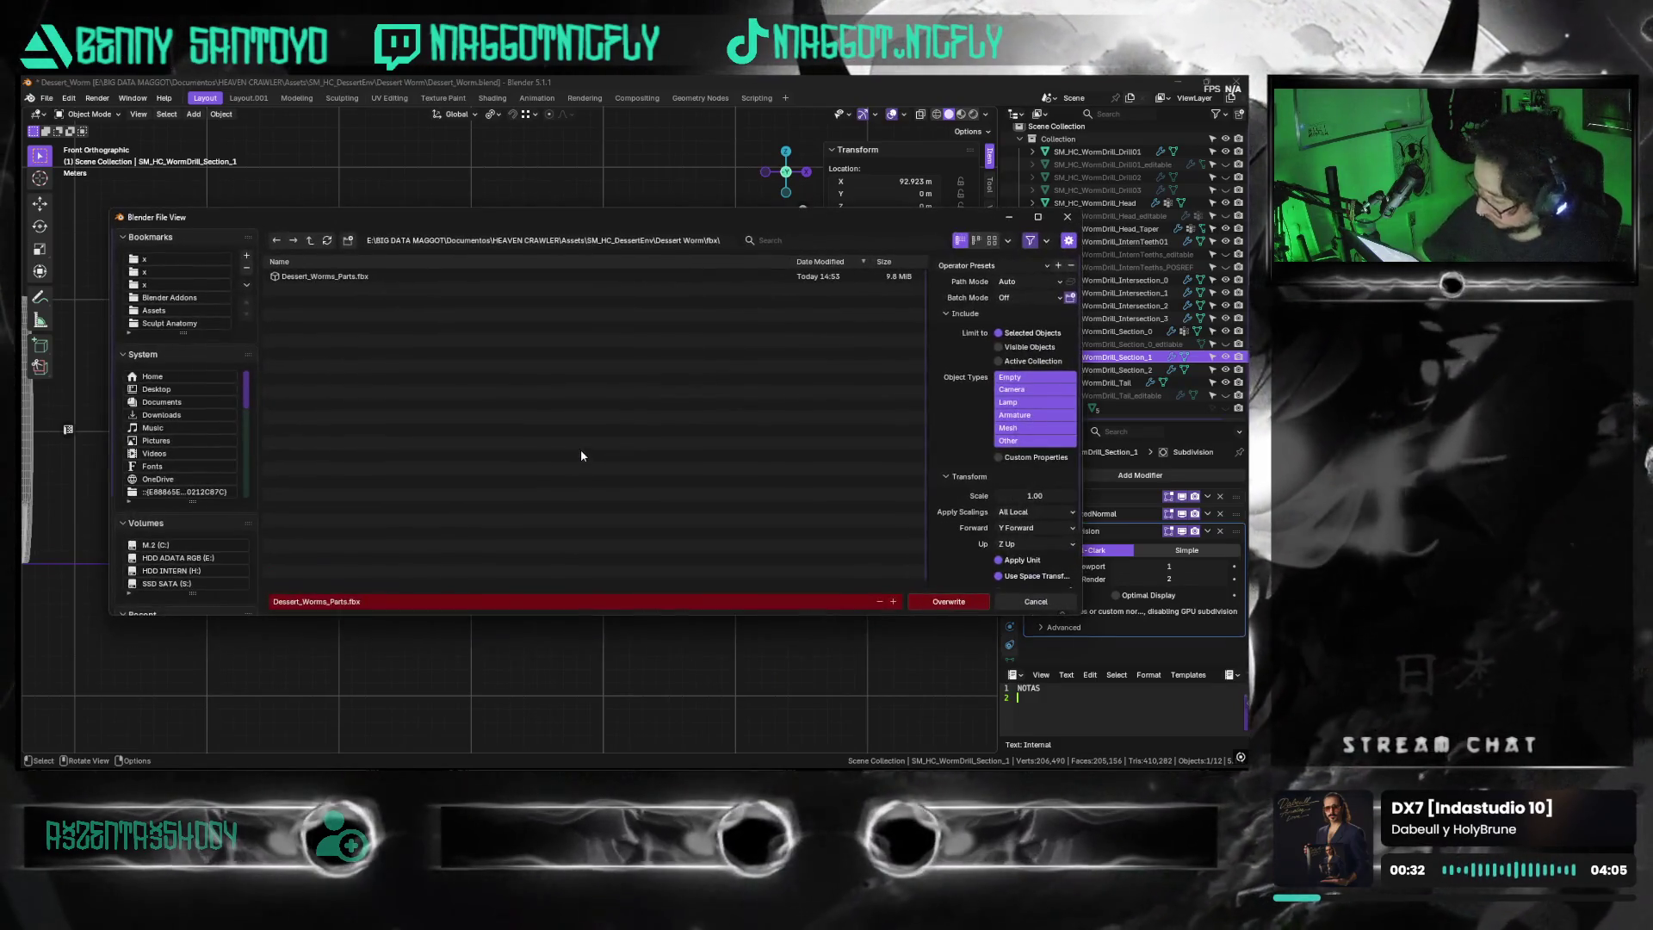
pyautogui.press('Return')
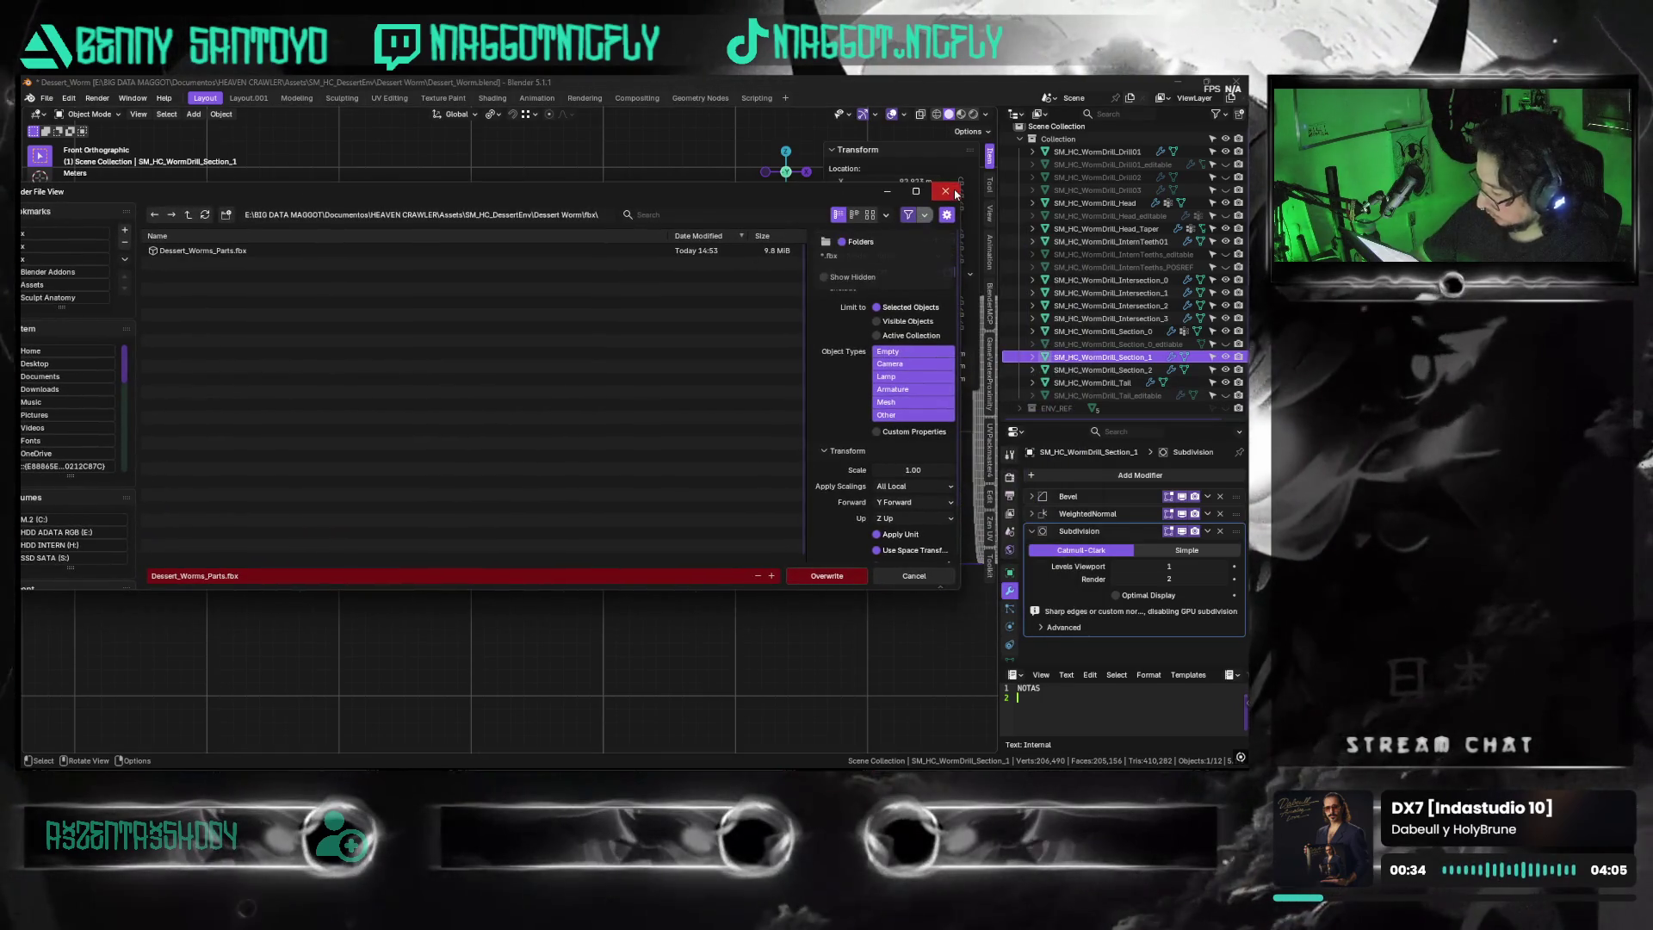
pyautogui.doubleClick(1116, 358)
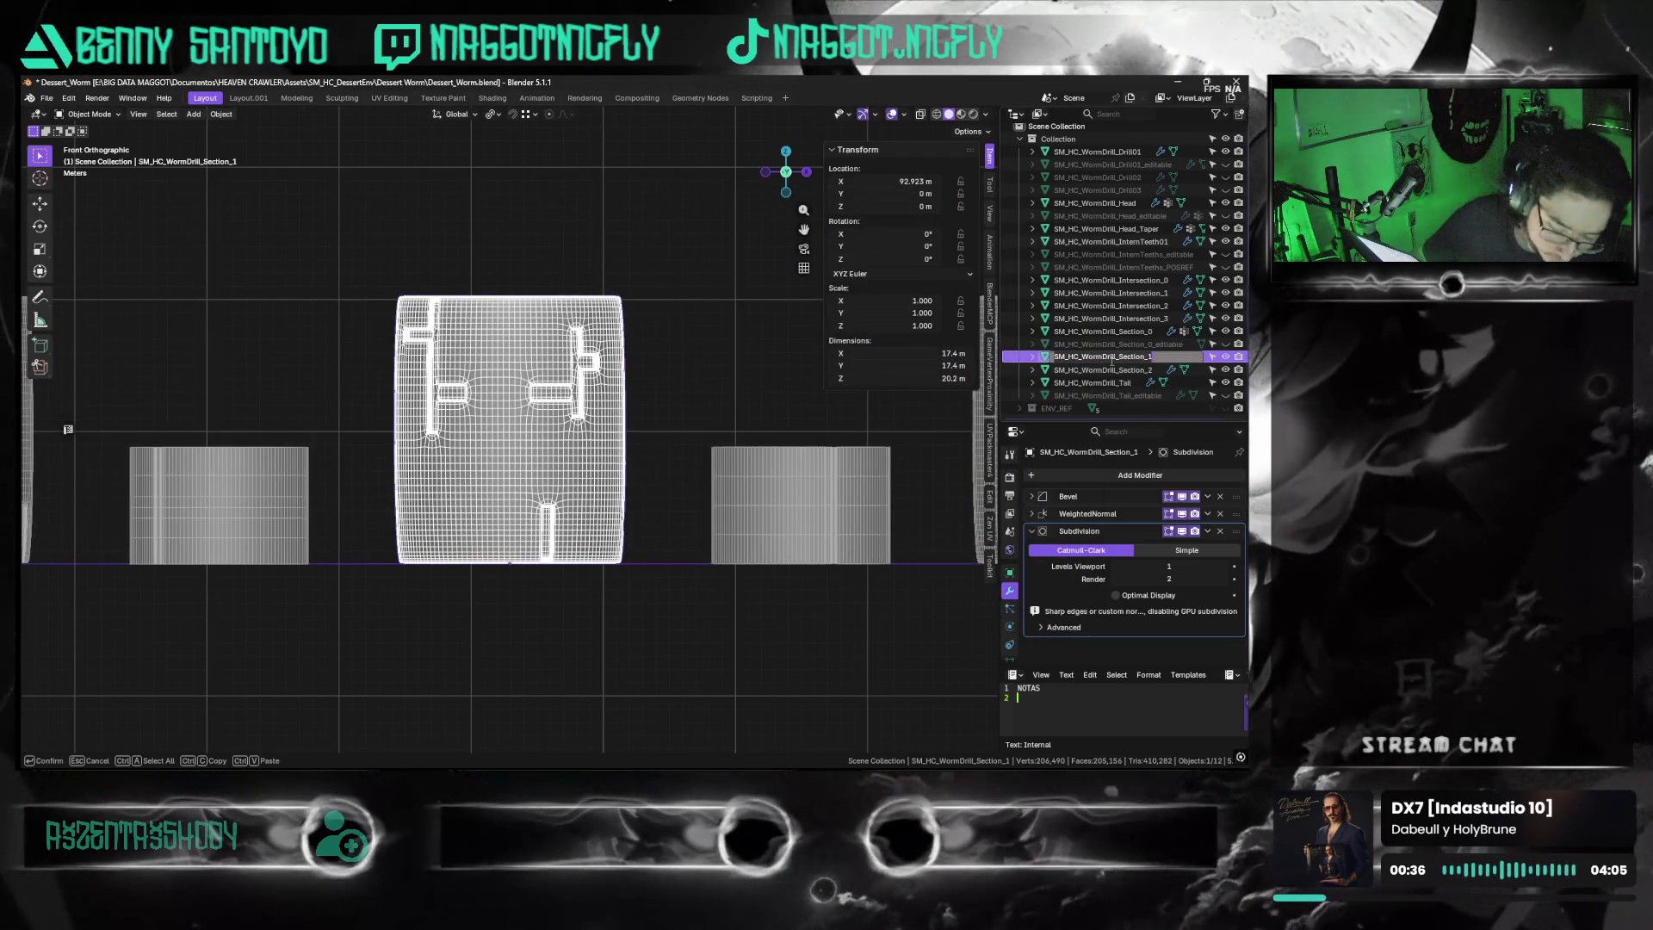
pyautogui.press('Return')
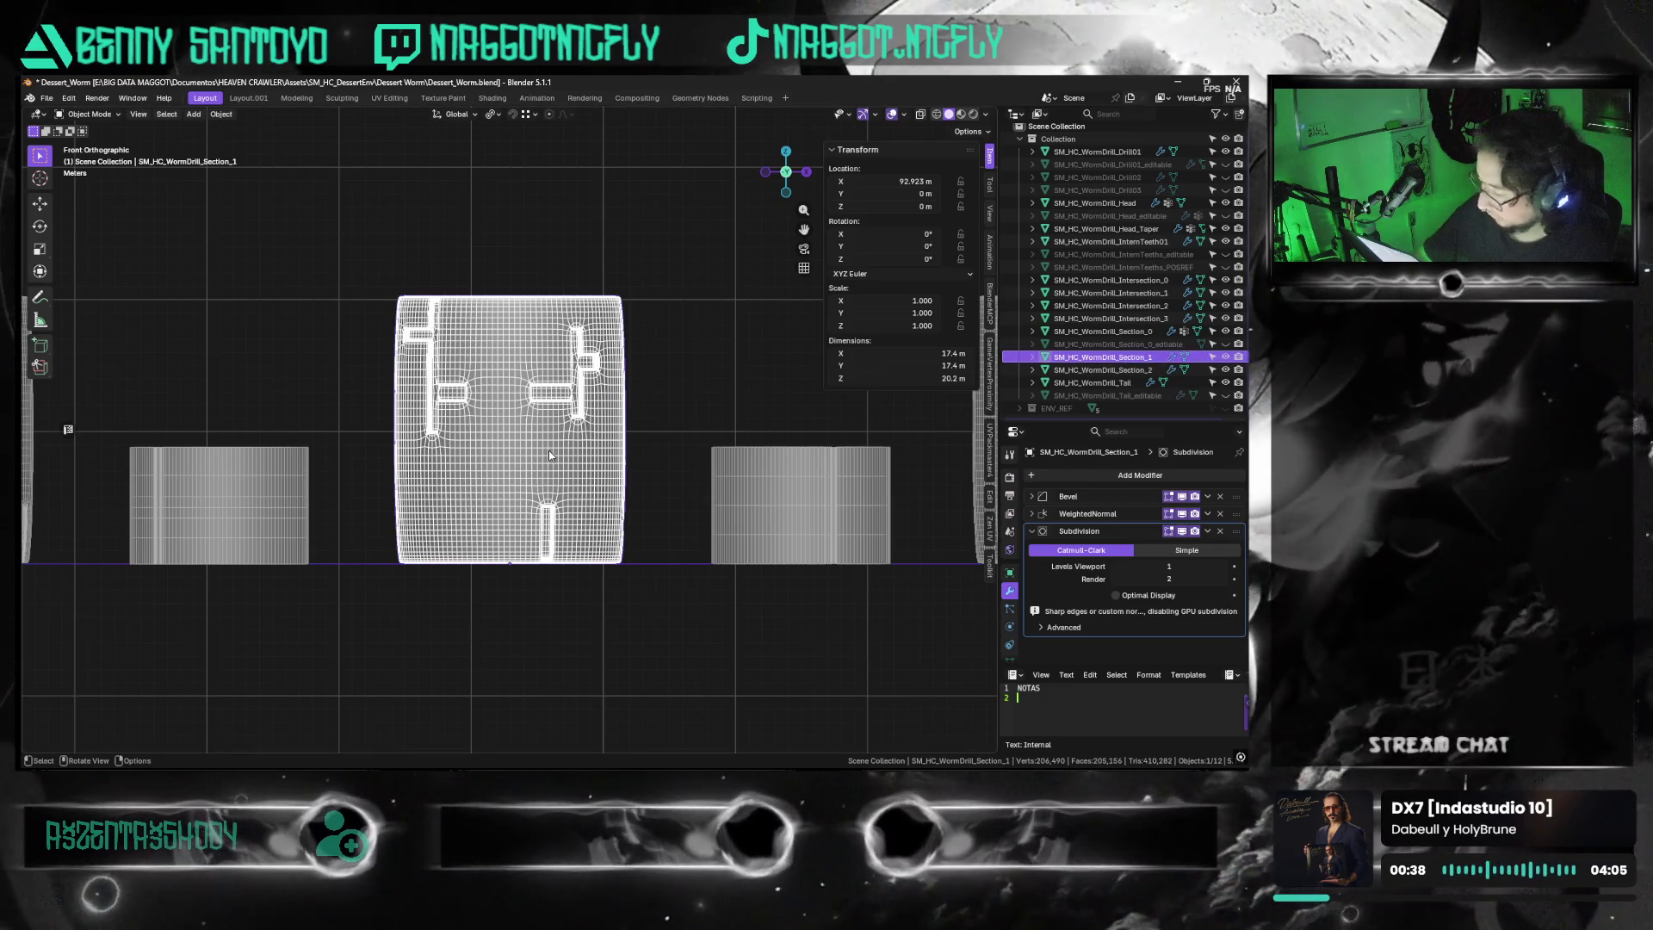
# Export the selection as FBX, pasting SM_HC_WormDrill_Section_1 as the file name
pyautogui.press('q')
pyautogui.click(549, 449)
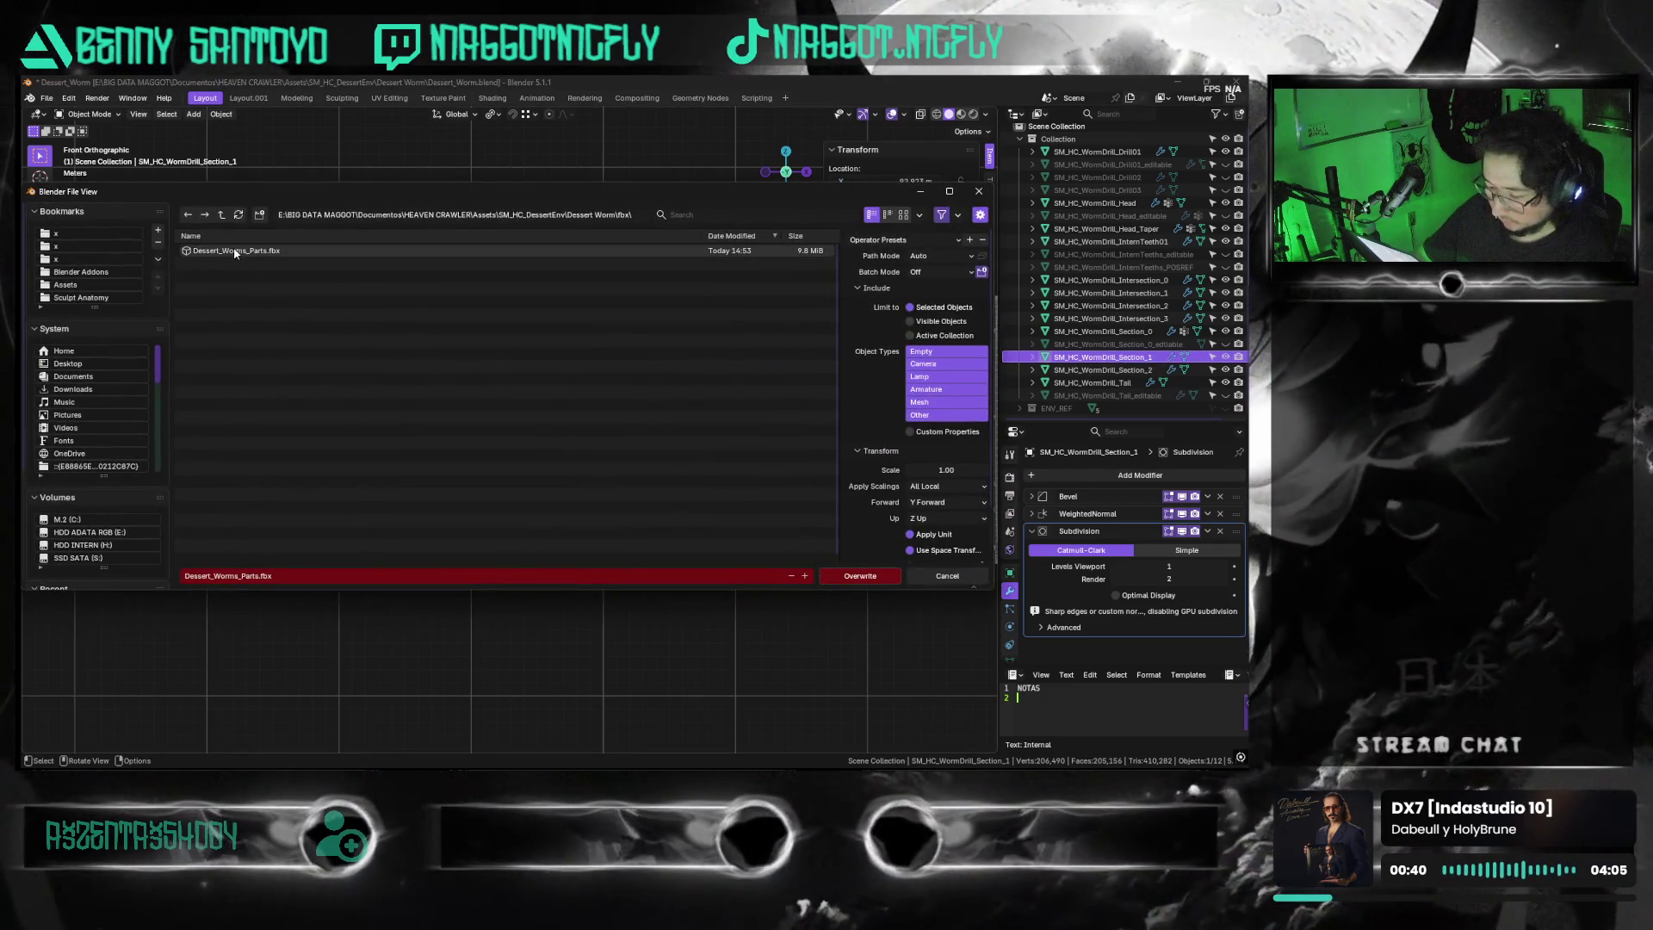
pyautogui.click(341, 575)
pyautogui.write('SM_HC_WormDrill_Section_1')
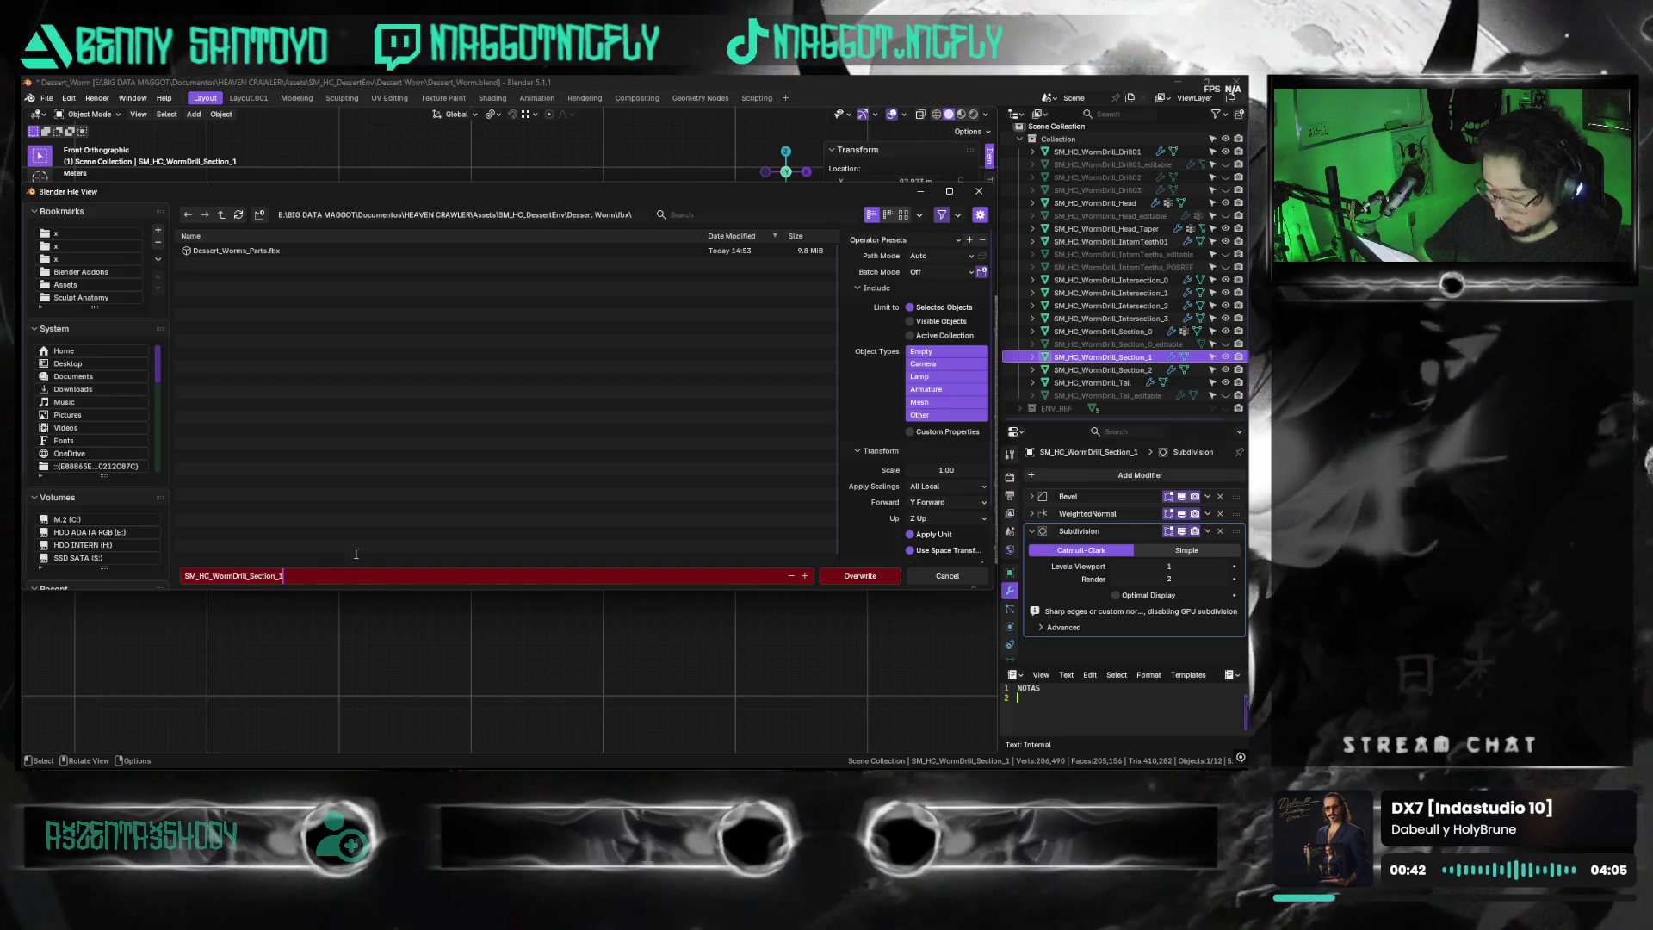
pyautogui.press('Return')
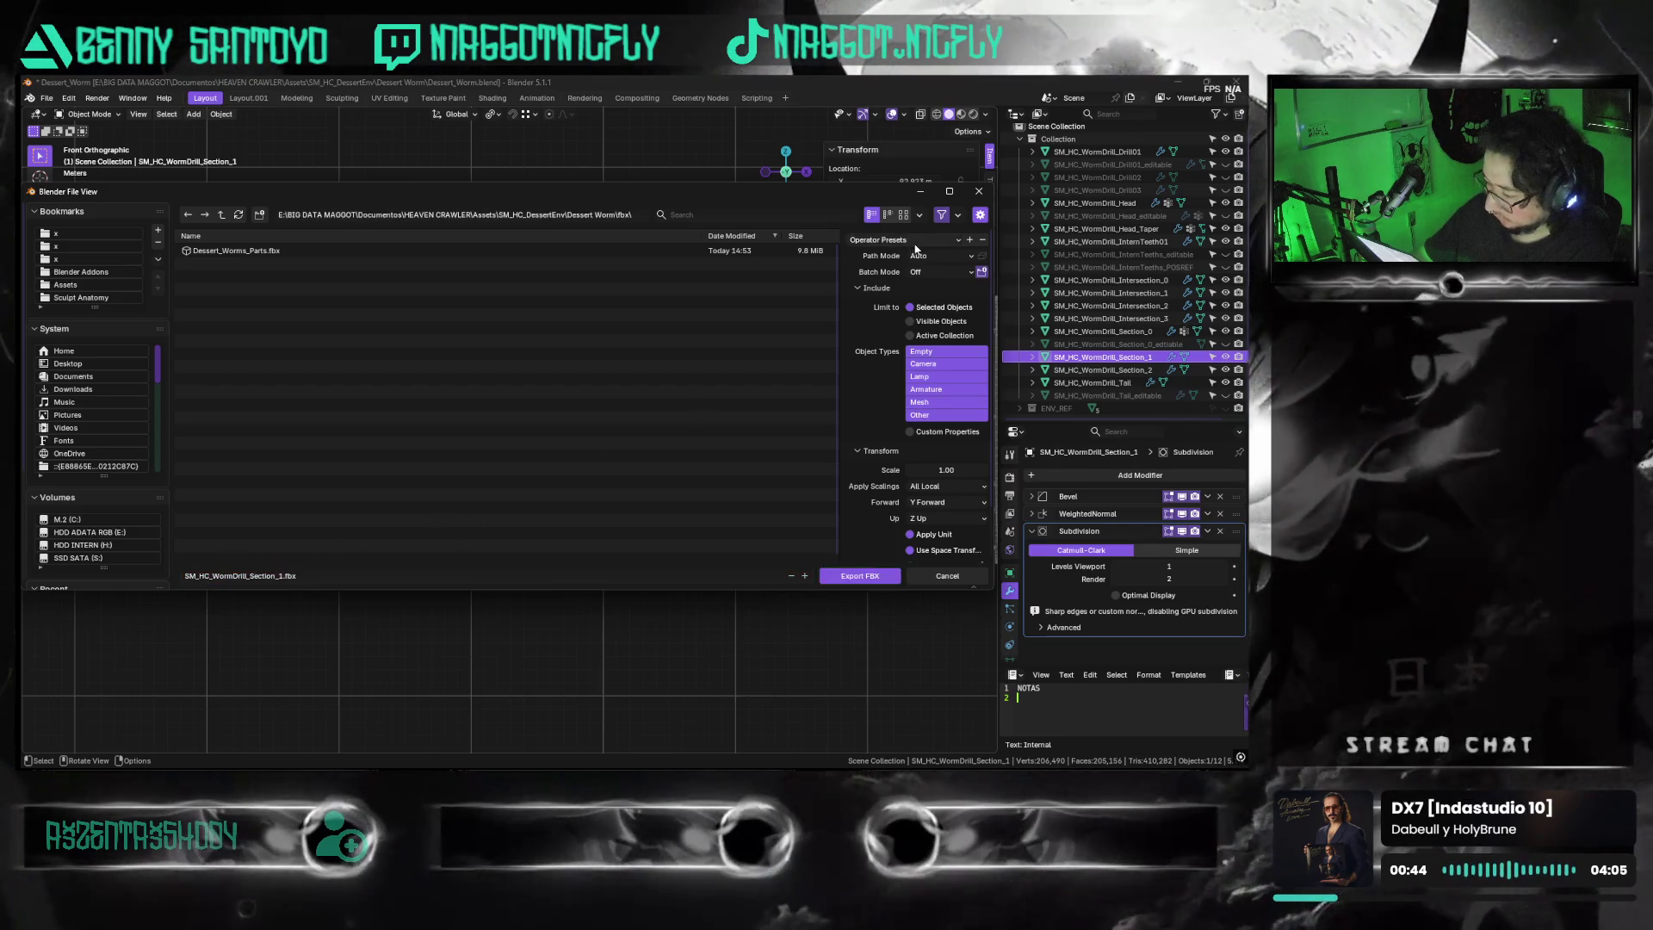
pyautogui.click(859, 576)
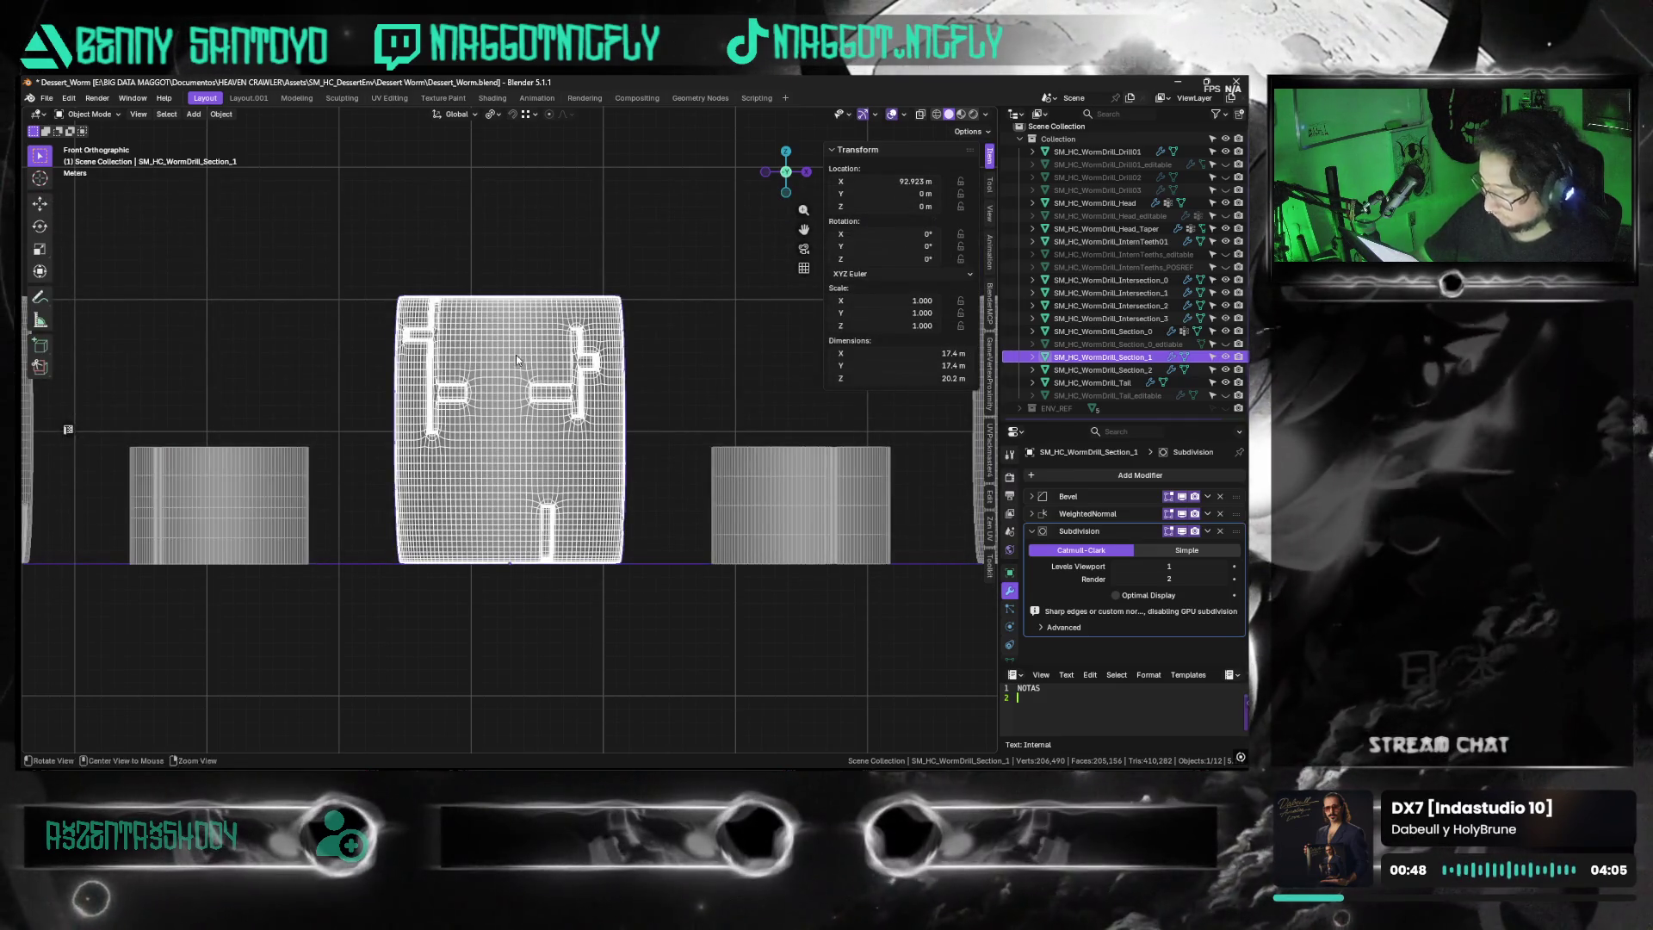
pyautogui.hotkey('alt', 'Tab')
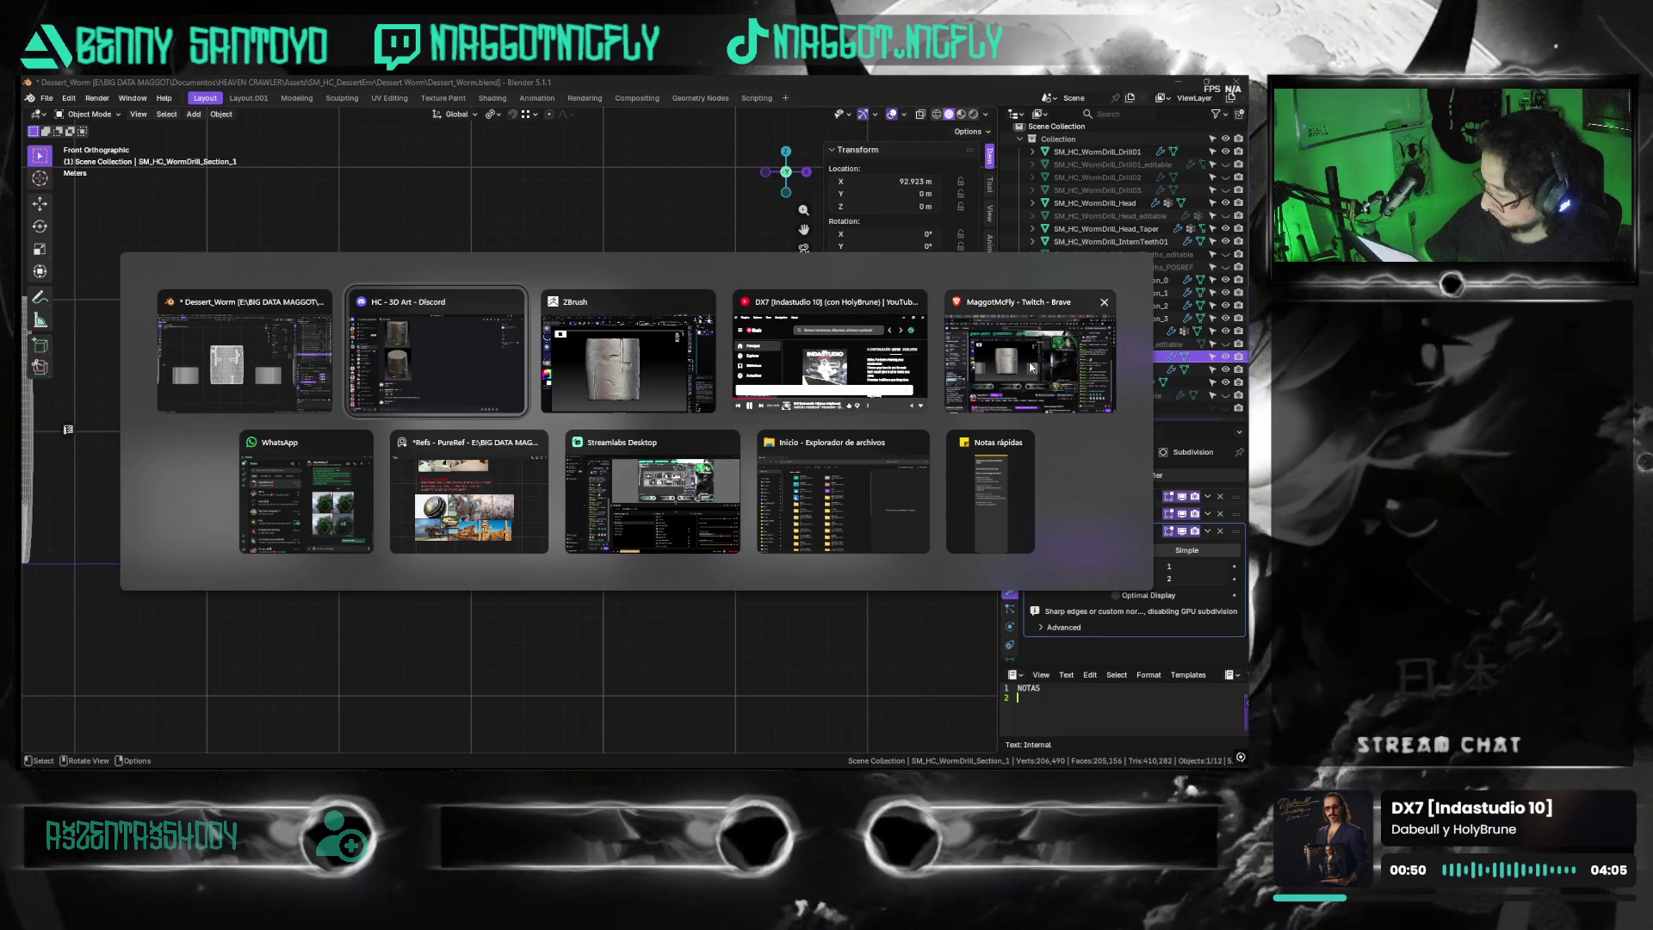
# Import SM_HC_WormDrill_Section_1.fbx from the Dessert Worm fbx folder, accepting default FBX options
pyautogui.click(569, 376)
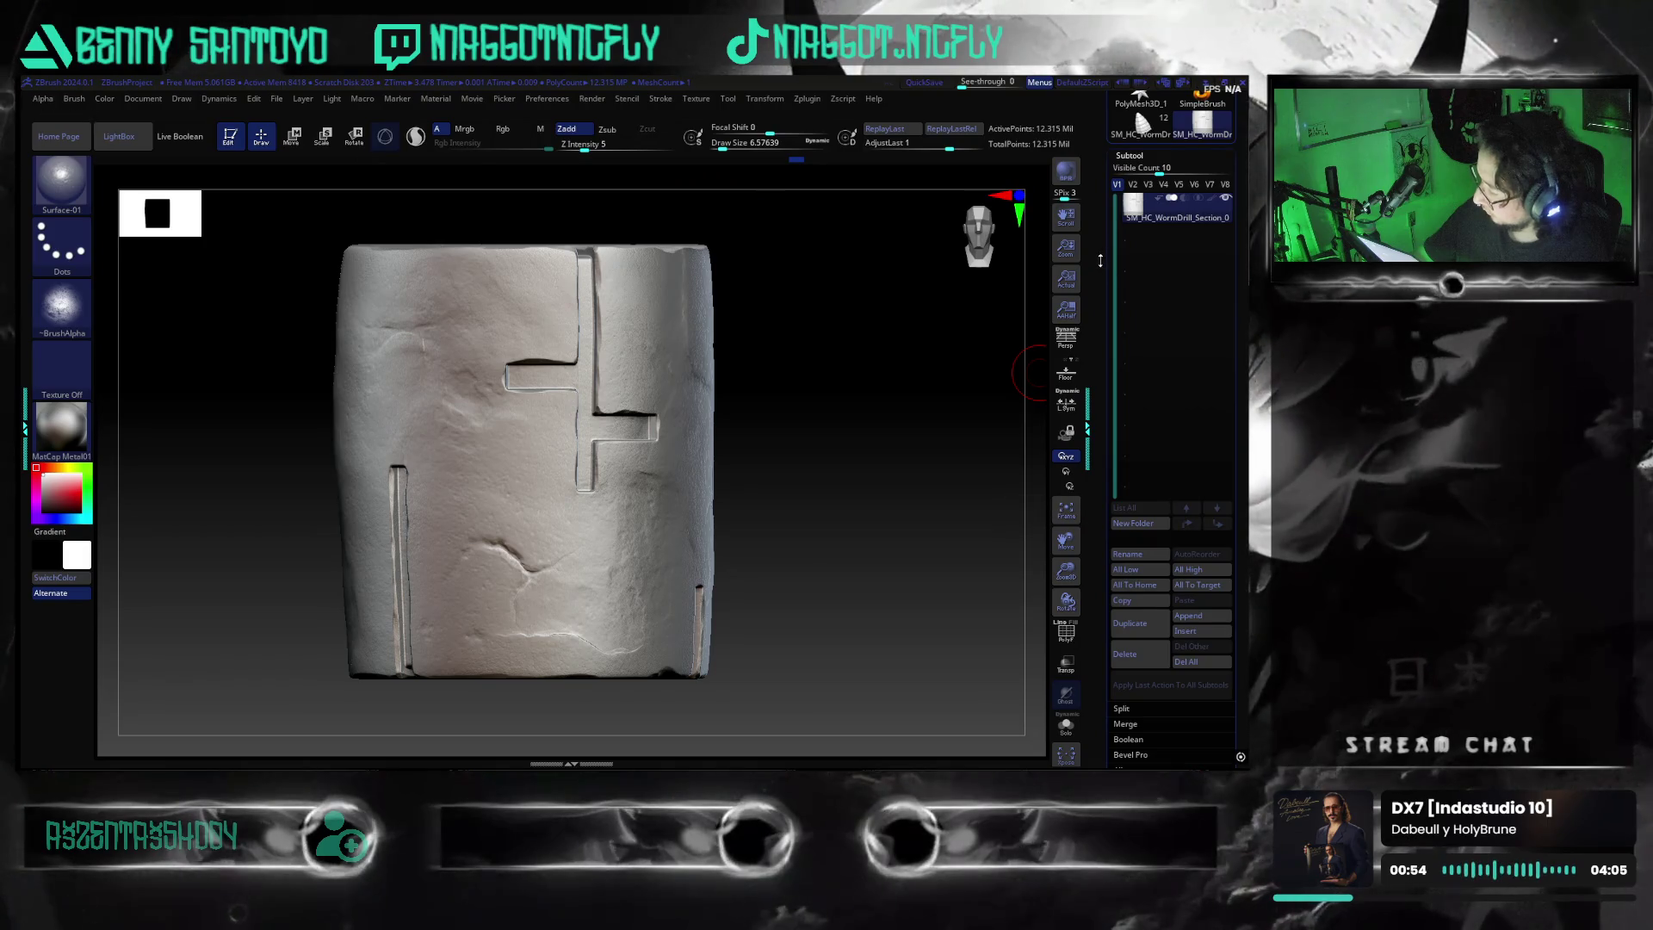
pyautogui.moveTo(1111, 268); pyautogui.dragTo(1099, 367)
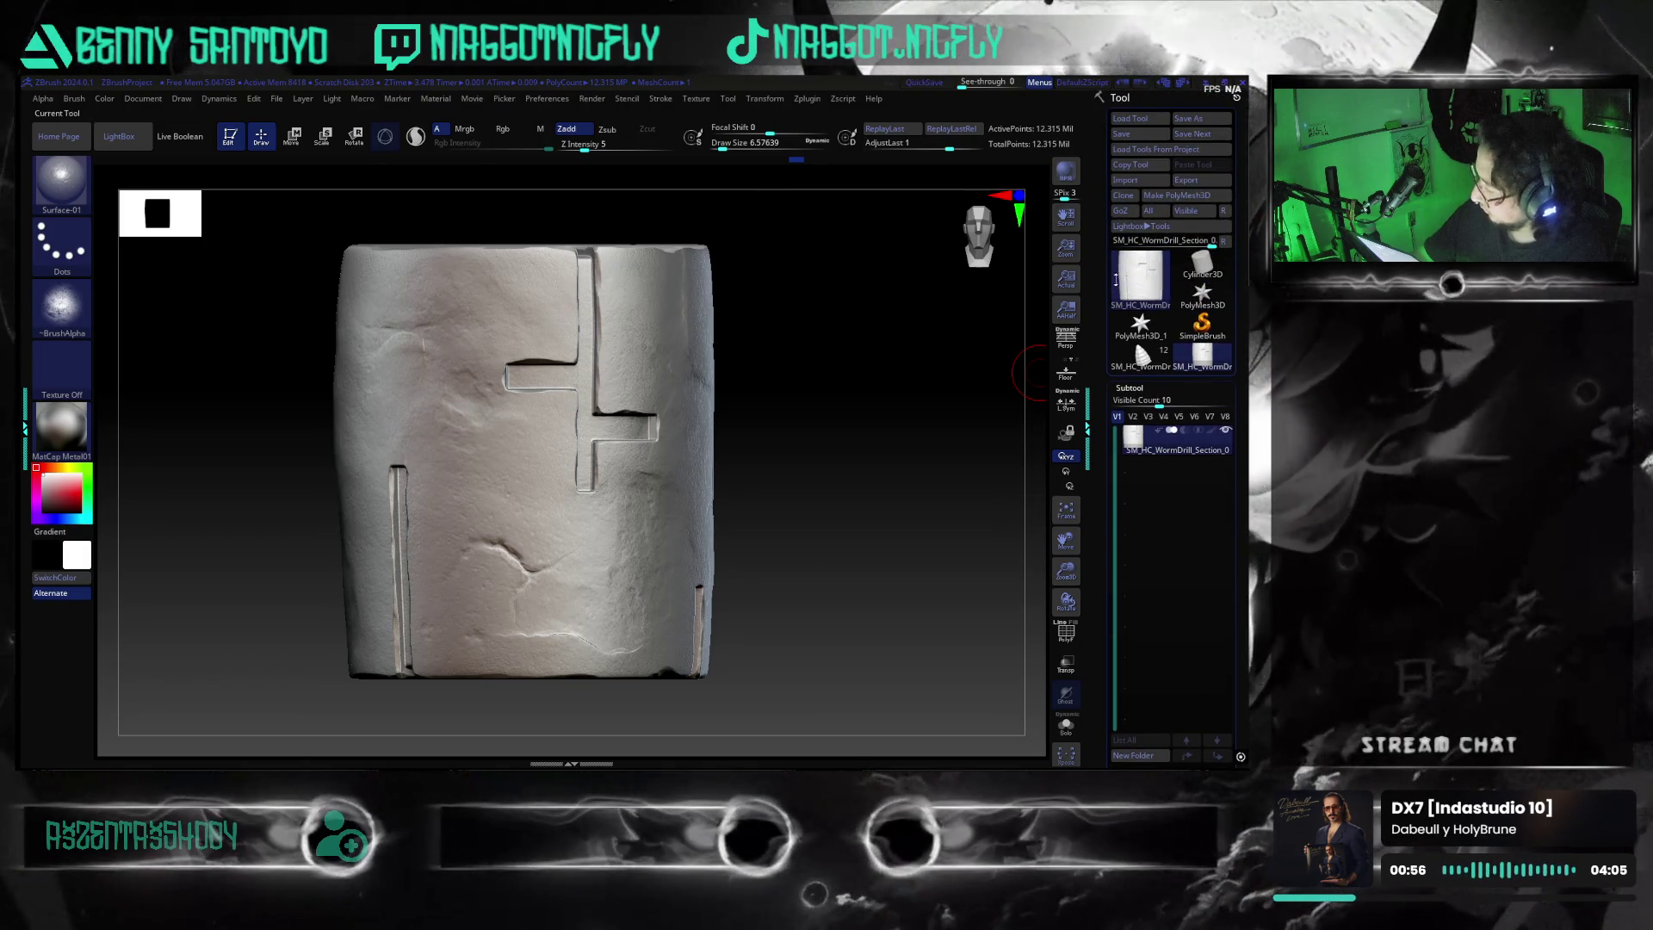
pyautogui.click(1133, 182)
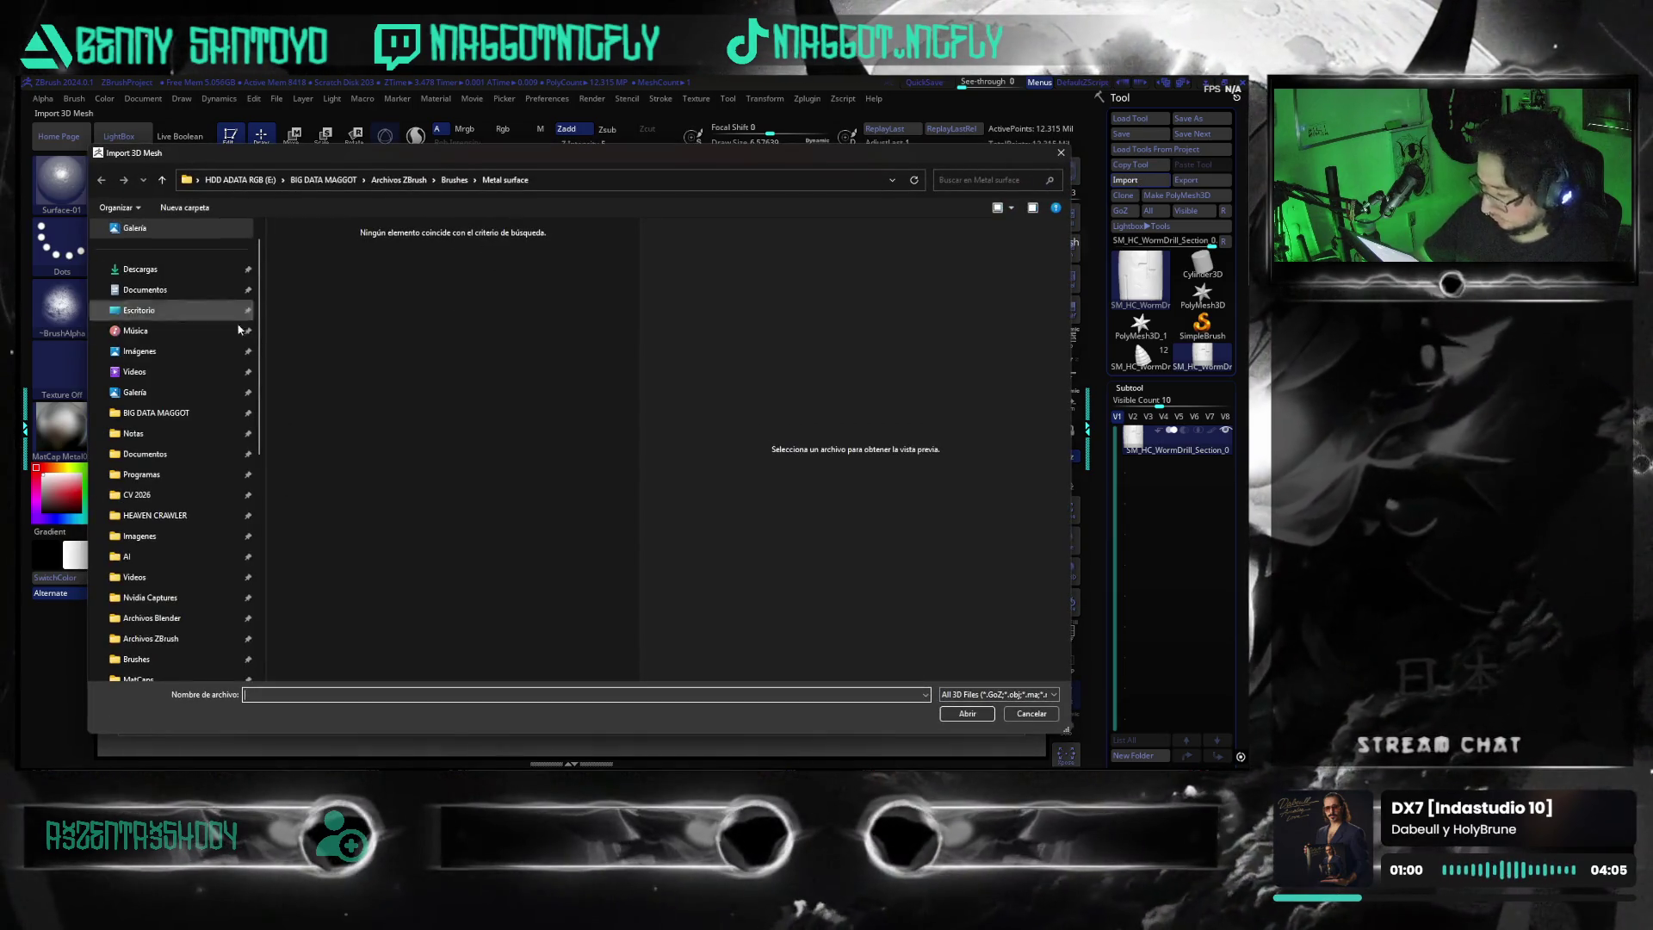
pyautogui.click(188, 516)
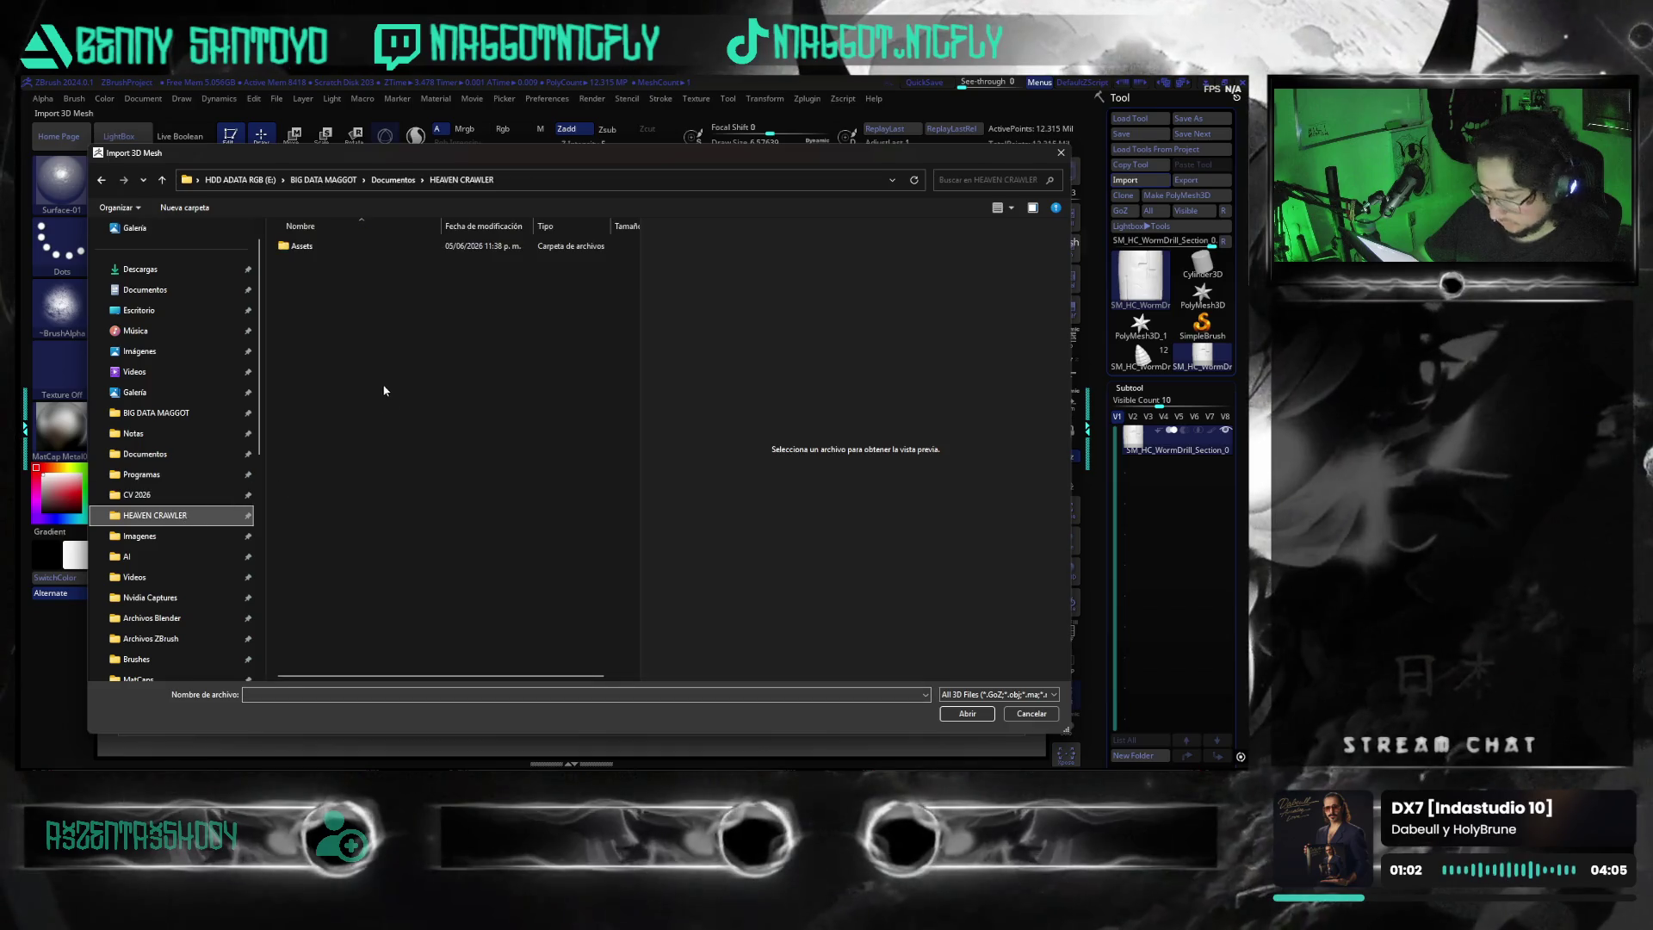
pyautogui.doubleClick(341, 246)
pyautogui.doubleClick(344, 247)
pyautogui.doubleClick(340, 263)
pyautogui.doubleClick(340, 247)
pyautogui.rightClick(276, 225)
pyautogui.click(293, 244)
pyautogui.doubleClick(357, 248)
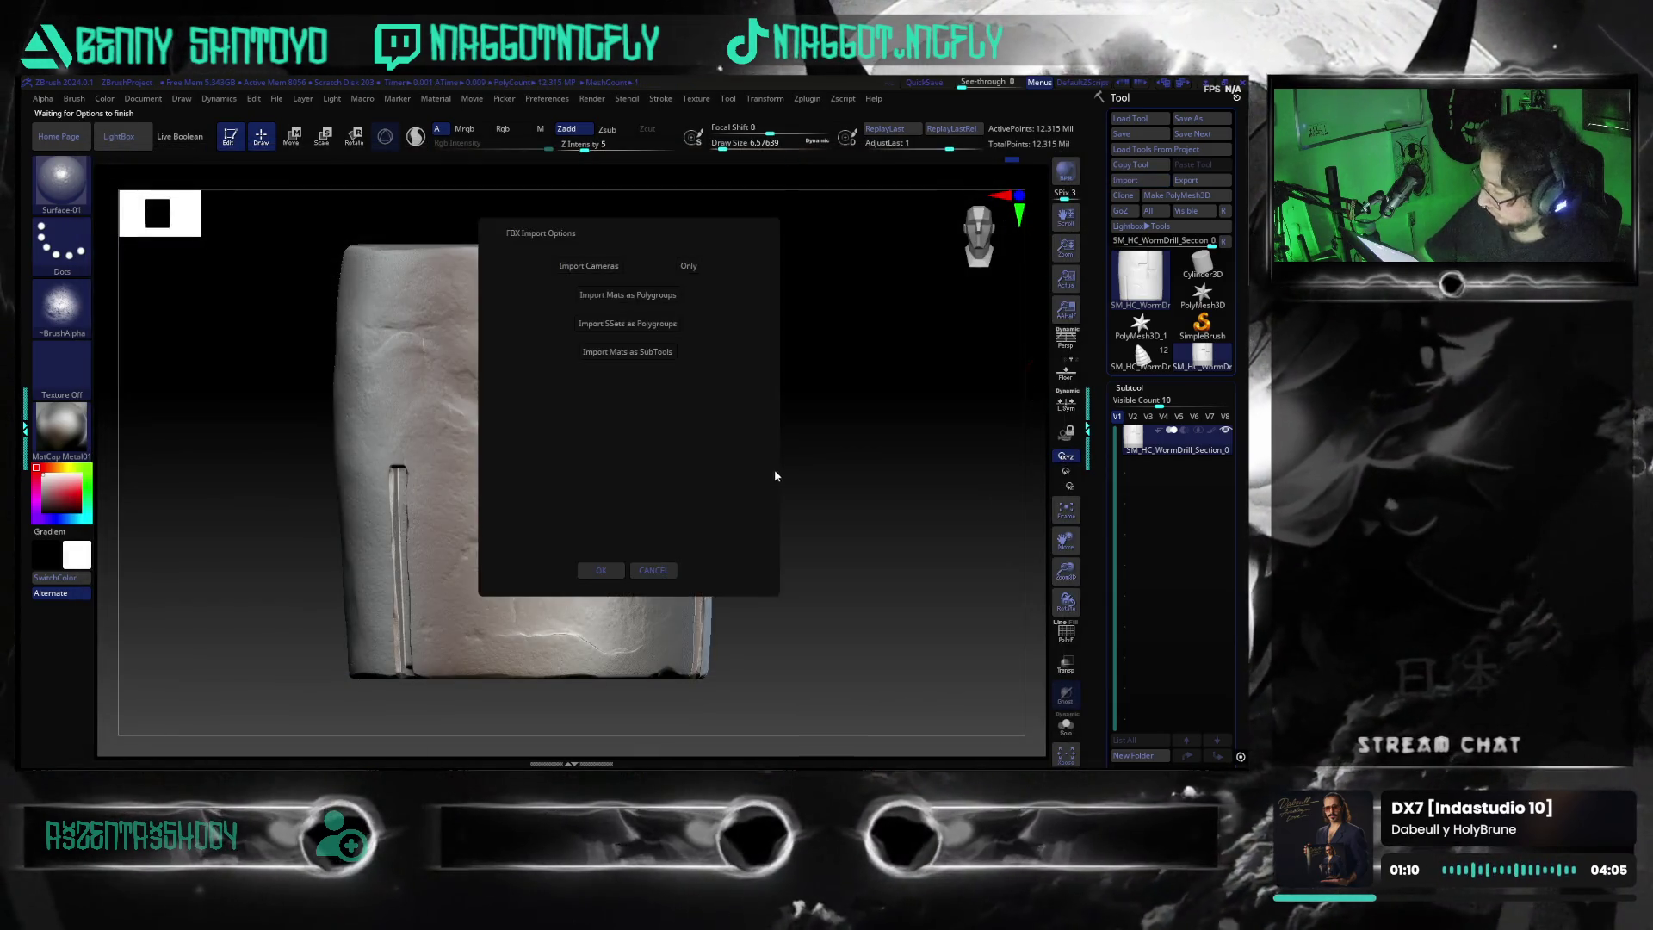
pyautogui.click(593, 572)
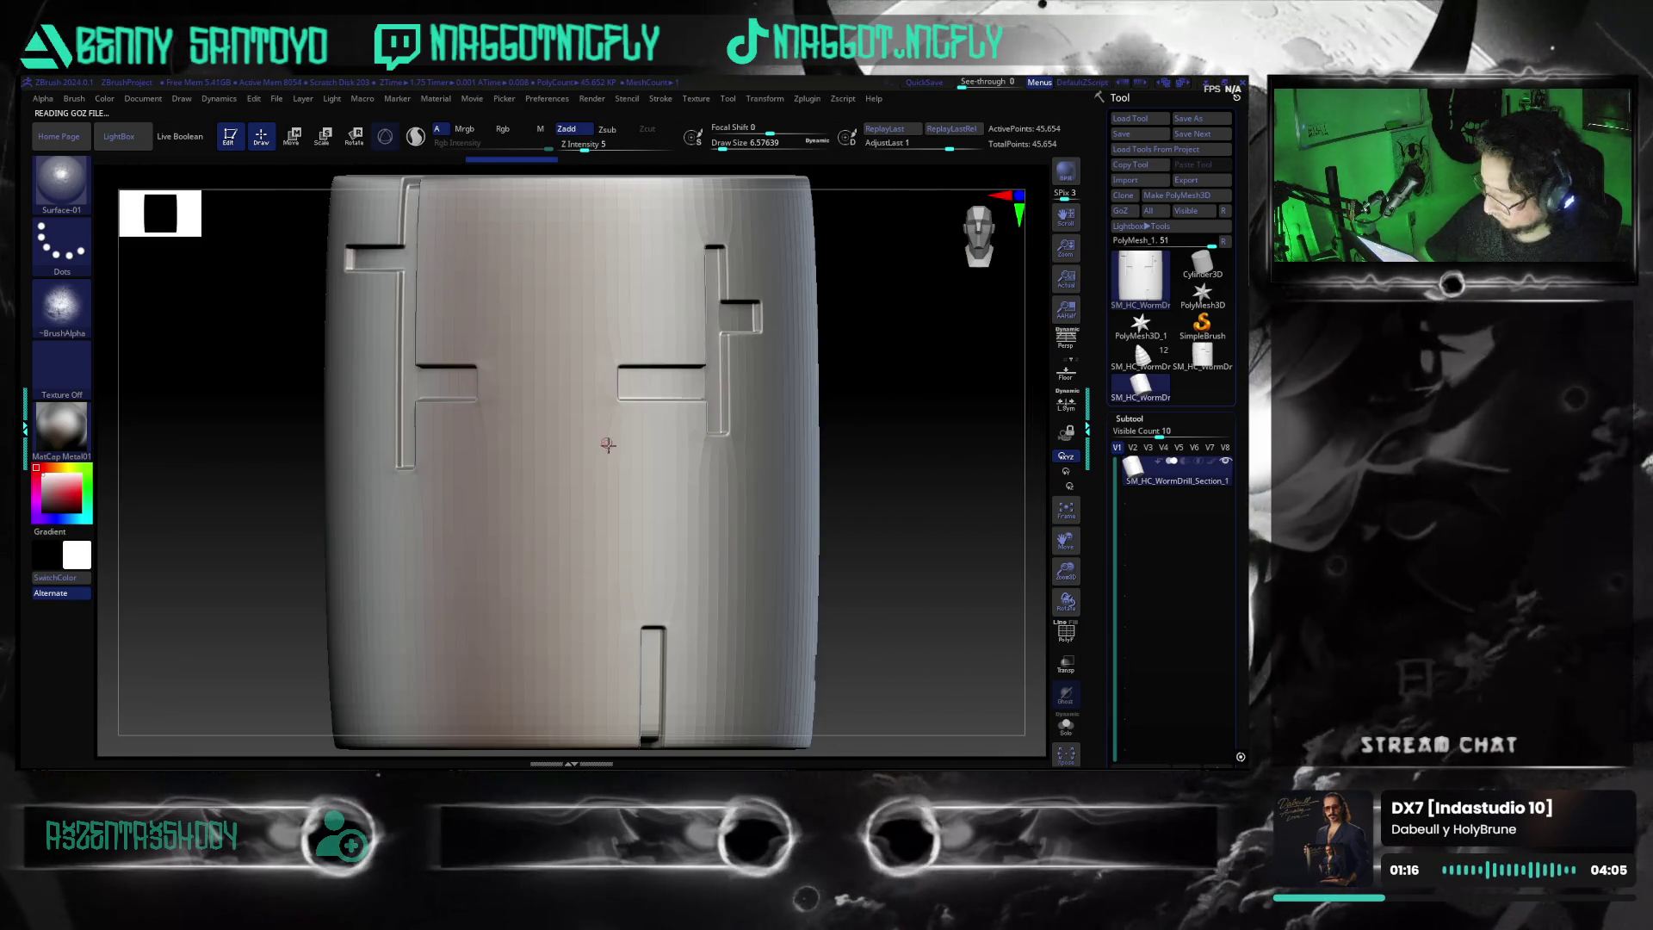
# Load SM_HC_WormDrill_Section_0 as the active tool, frame it and orbit to a three-quarter top view
pyautogui.moveTo(930, 512)
pyautogui.mouseDown()
pyautogui.moveTo(780, 508)
pyautogui.moveTo(757, 538)
pyautogui.moveTo(794, 552)
pyautogui.mouseUp()
pyautogui.scroll(3, 789, 525)
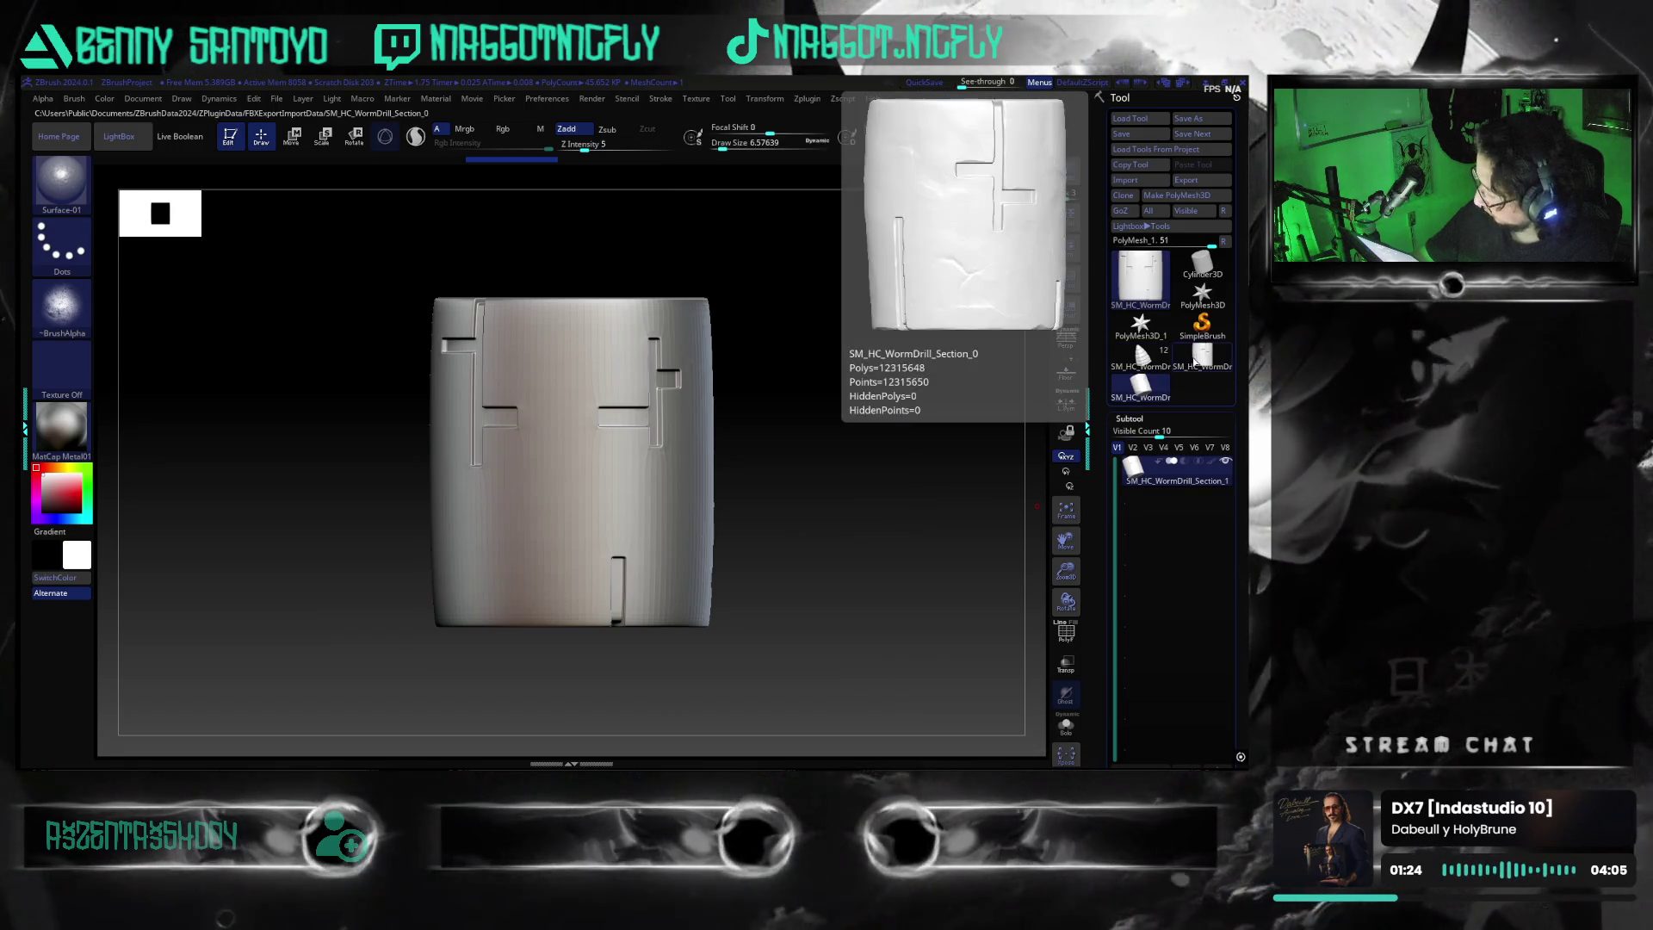
pyautogui.click(1198, 362)
pyautogui.press('f')
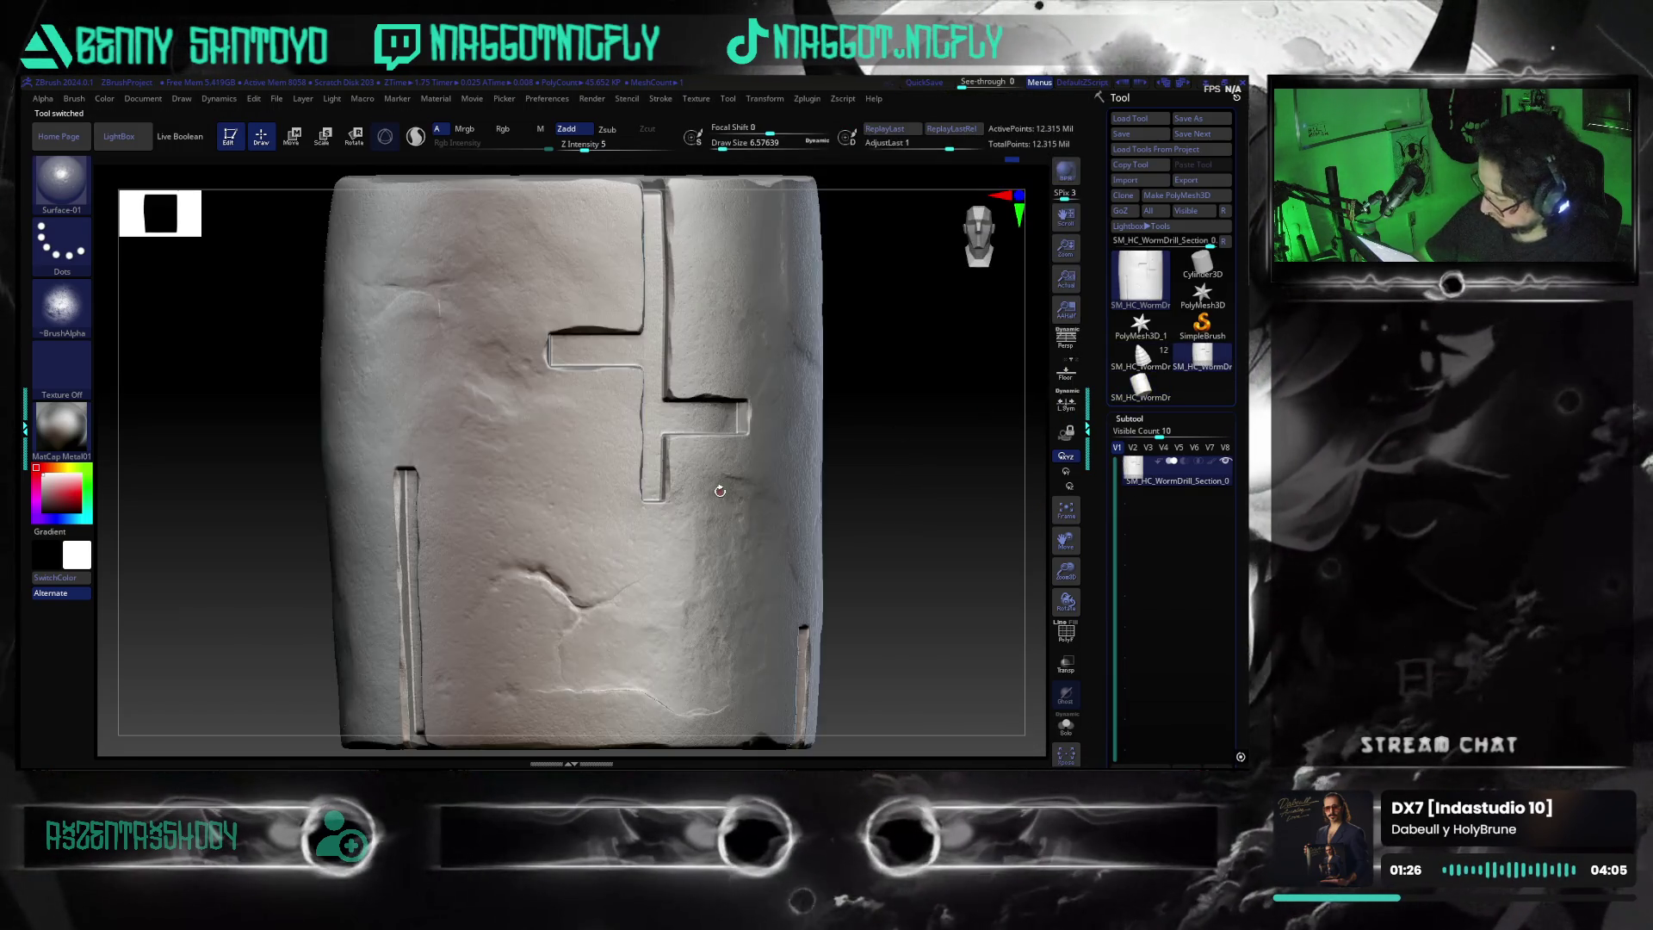
pyautogui.scroll(-3, 884, 518)
pyautogui.moveTo(884, 518)
pyautogui.mouseDown()
pyautogui.moveTo(1000, 642)
pyautogui.moveTo(856, 583)
pyautogui.moveTo(826, 516)
pyautogui.moveTo(795, 529)
pyautogui.mouseUp()
pyautogui.moveTo(1116, 538); pyautogui.dragTo(1161, 428)
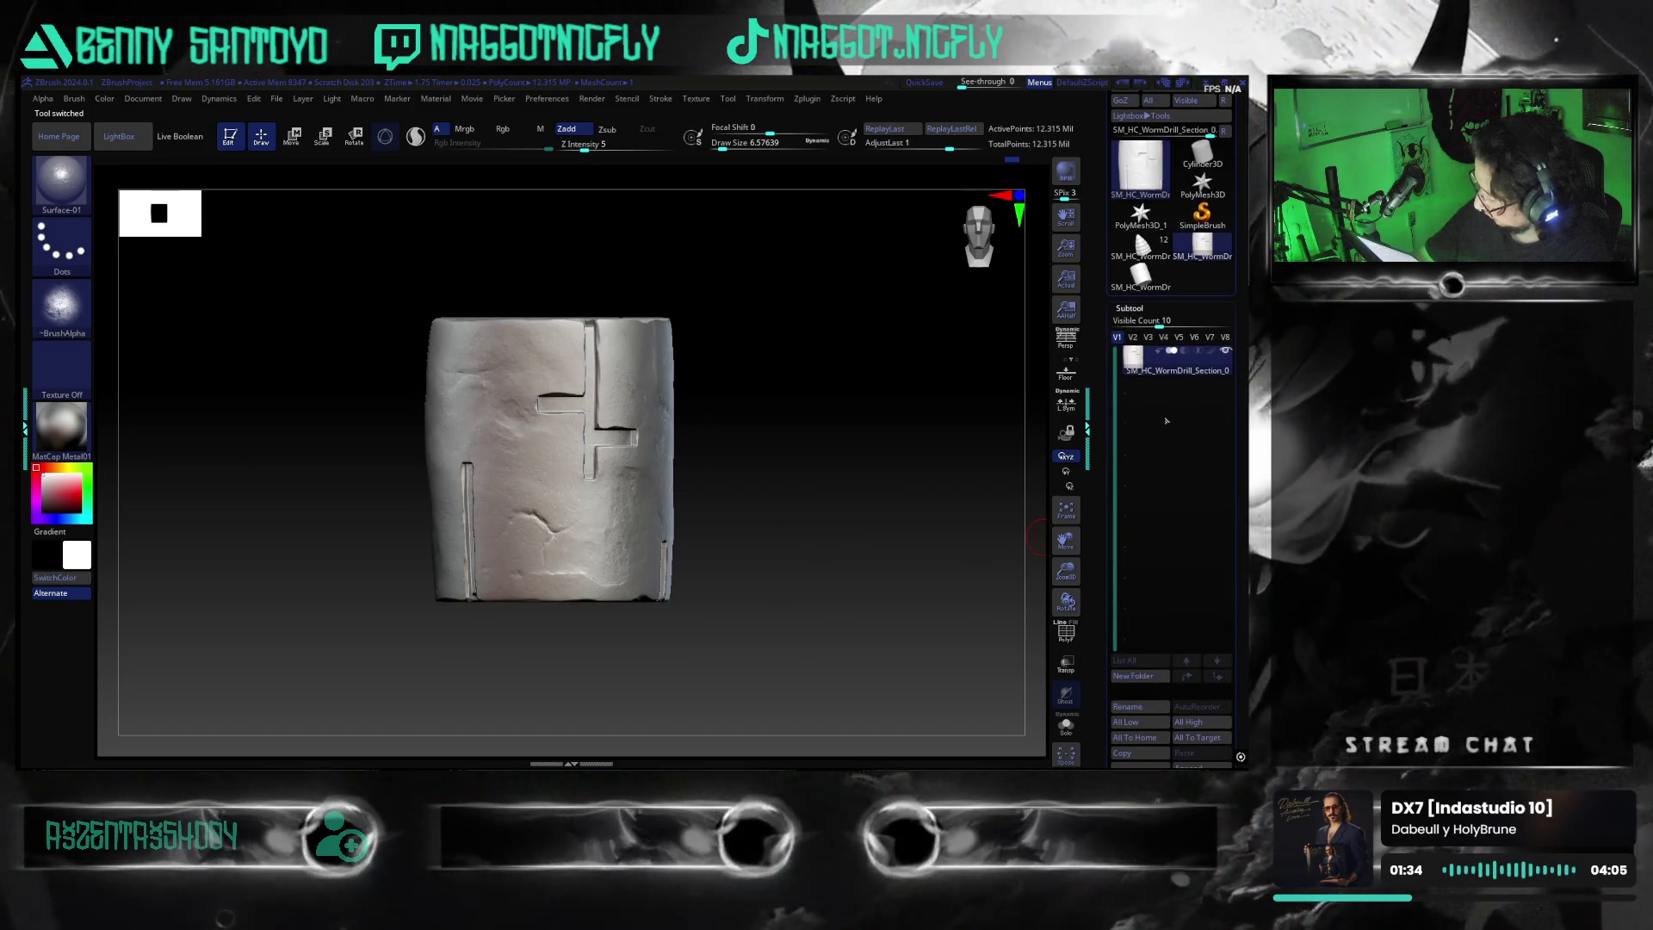
pyautogui.moveTo(1193, 377)
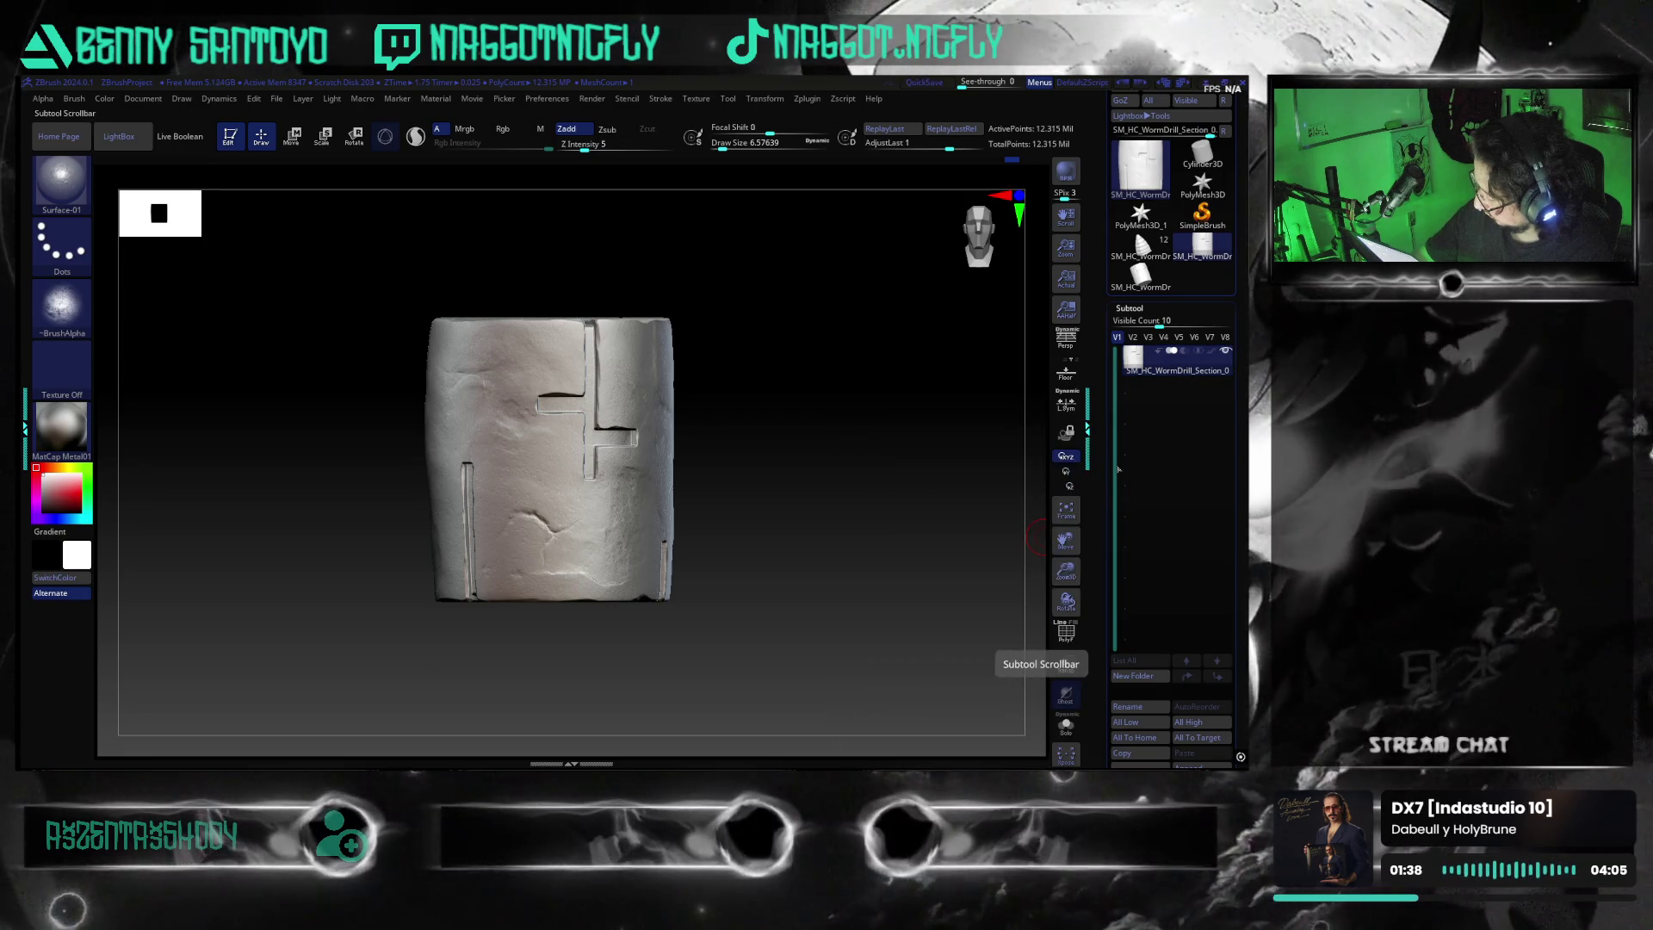
# Append an _H suffix to the SM_HC_WormDrill_Section_0 subtool name, then scroll the Subtool palette down
pyautogui.scroll(-2, 1137, 646)
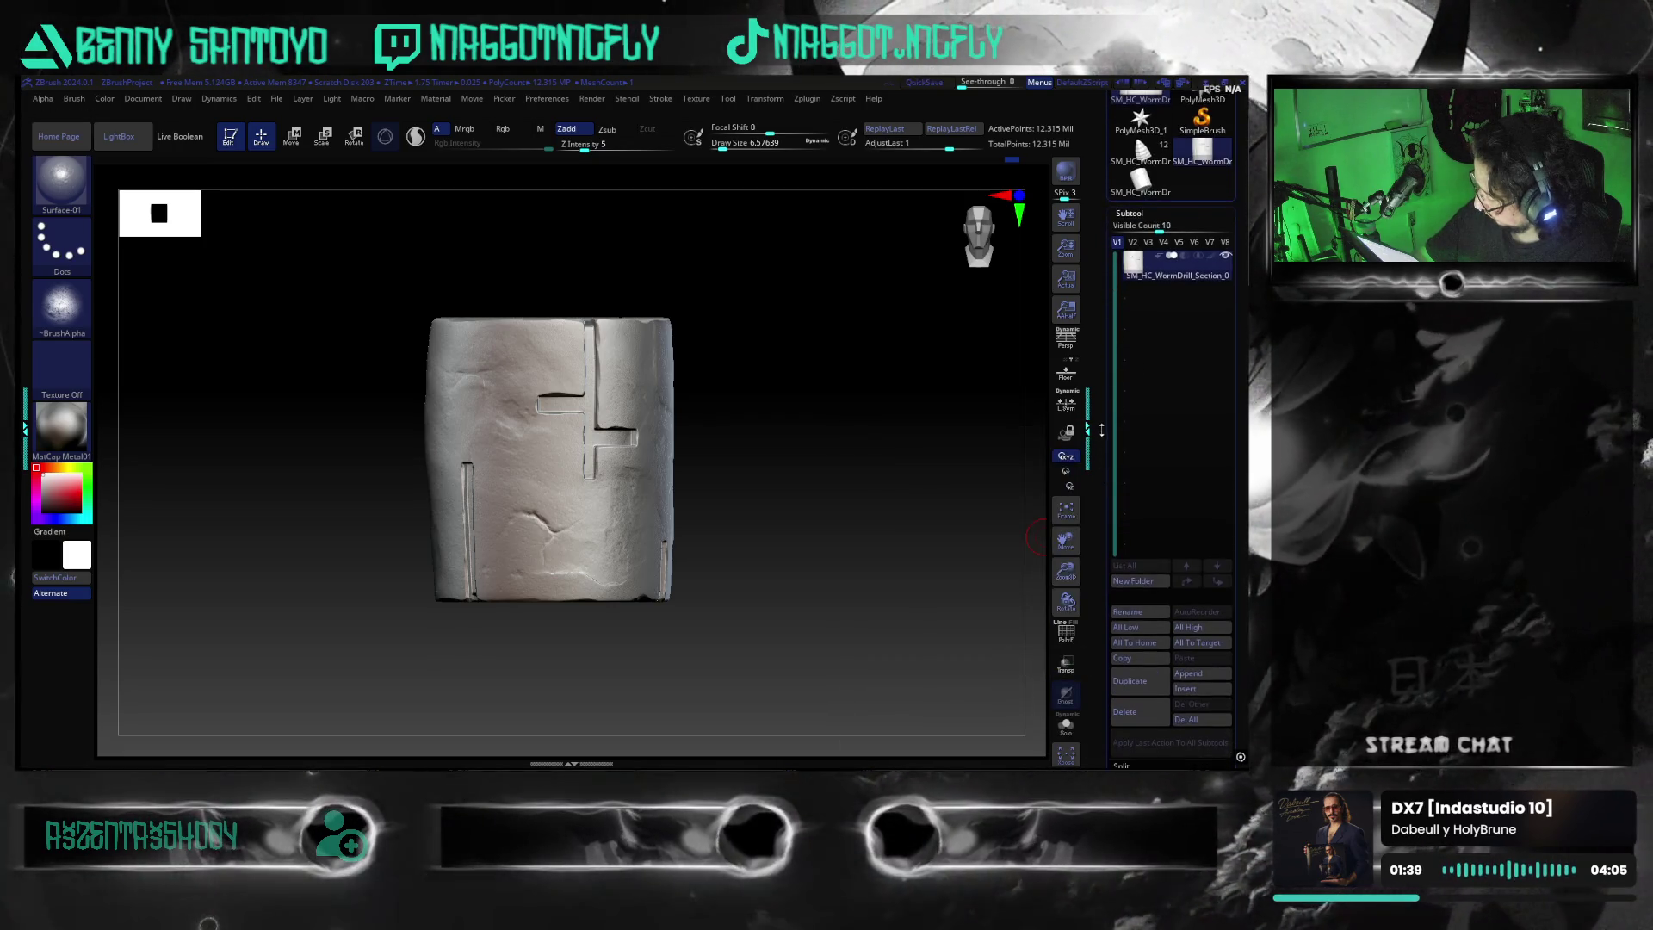
pyautogui.click(1140, 614)
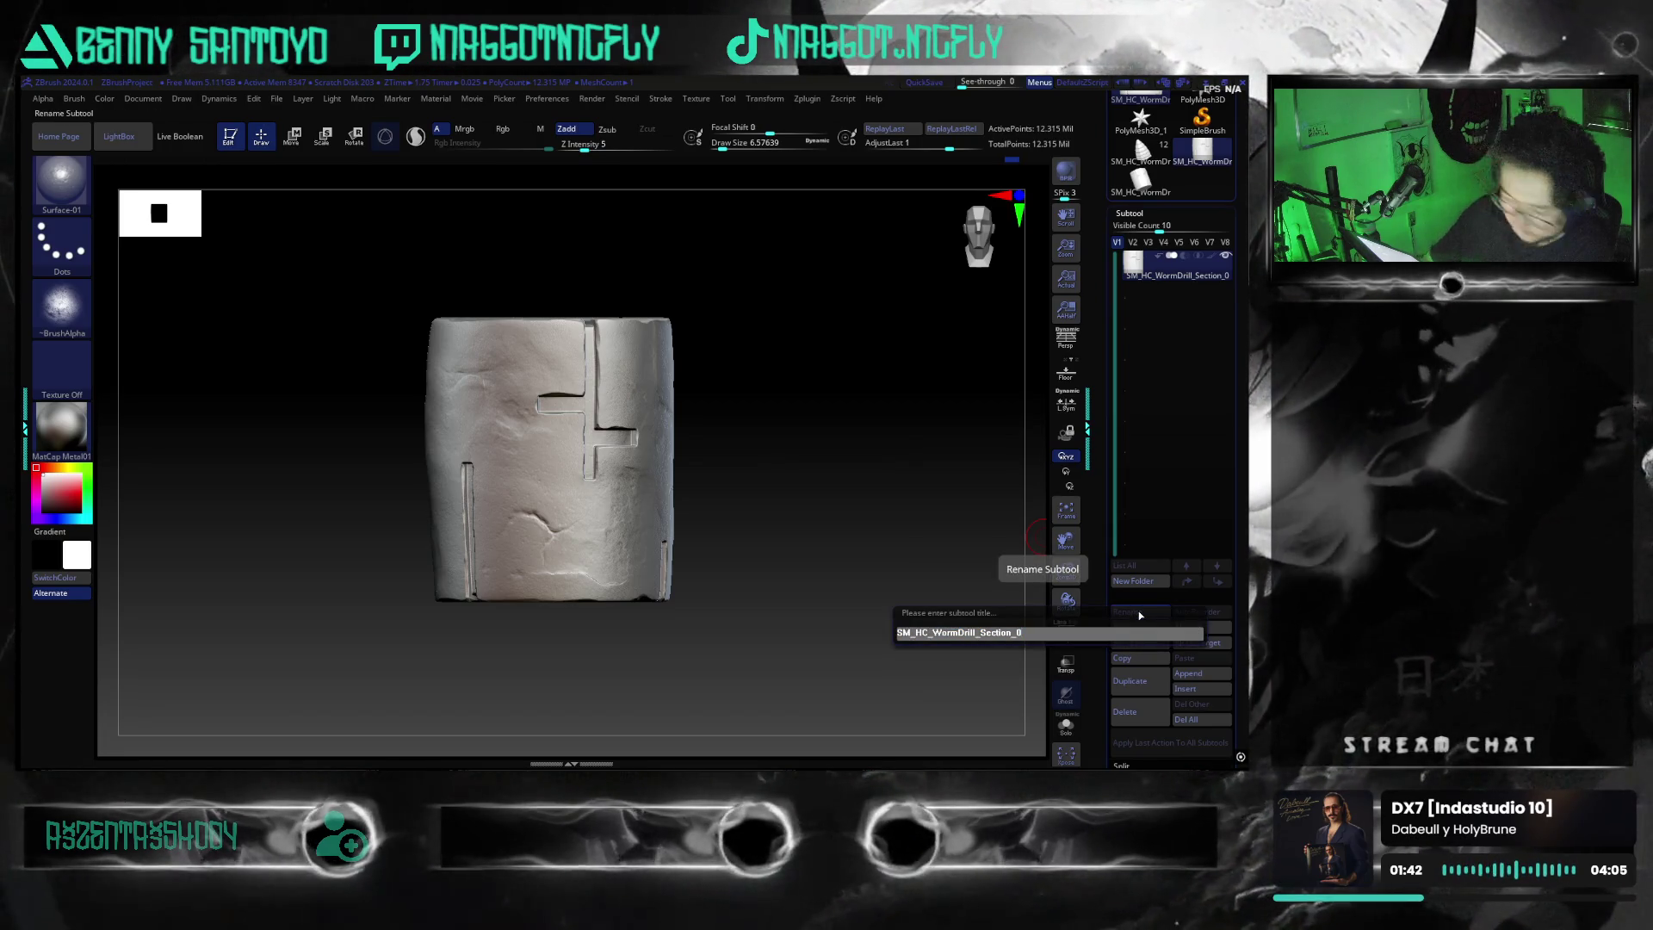
pyautogui.press('shift')
pyautogui.write('_High')
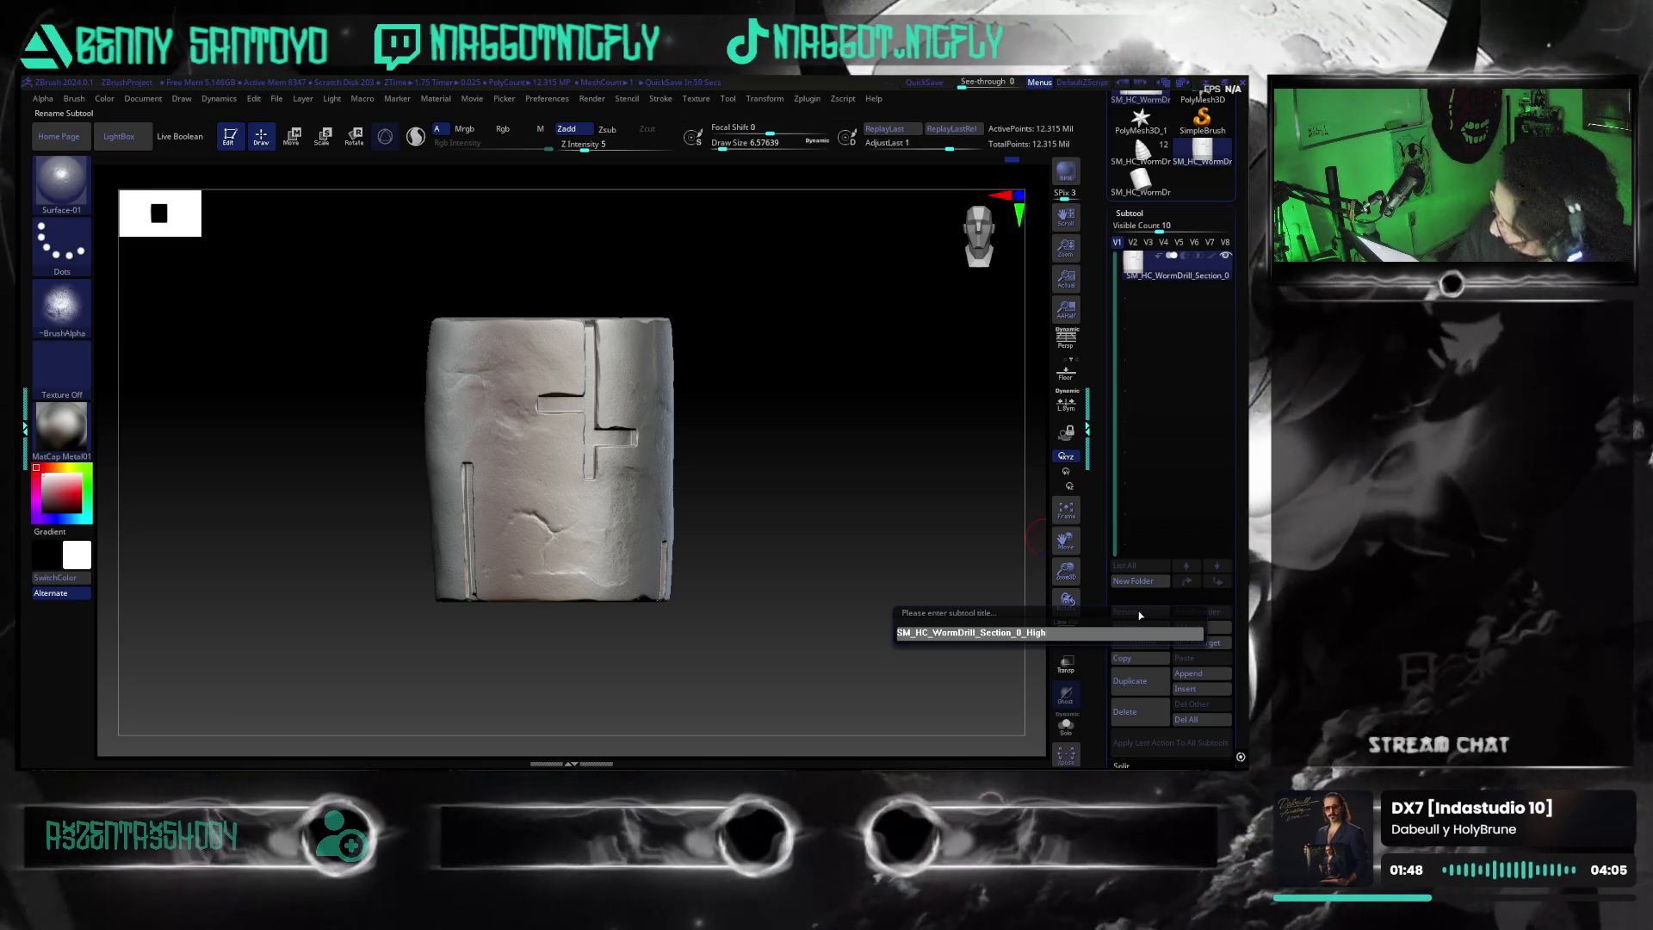
pyautogui.press('Return')
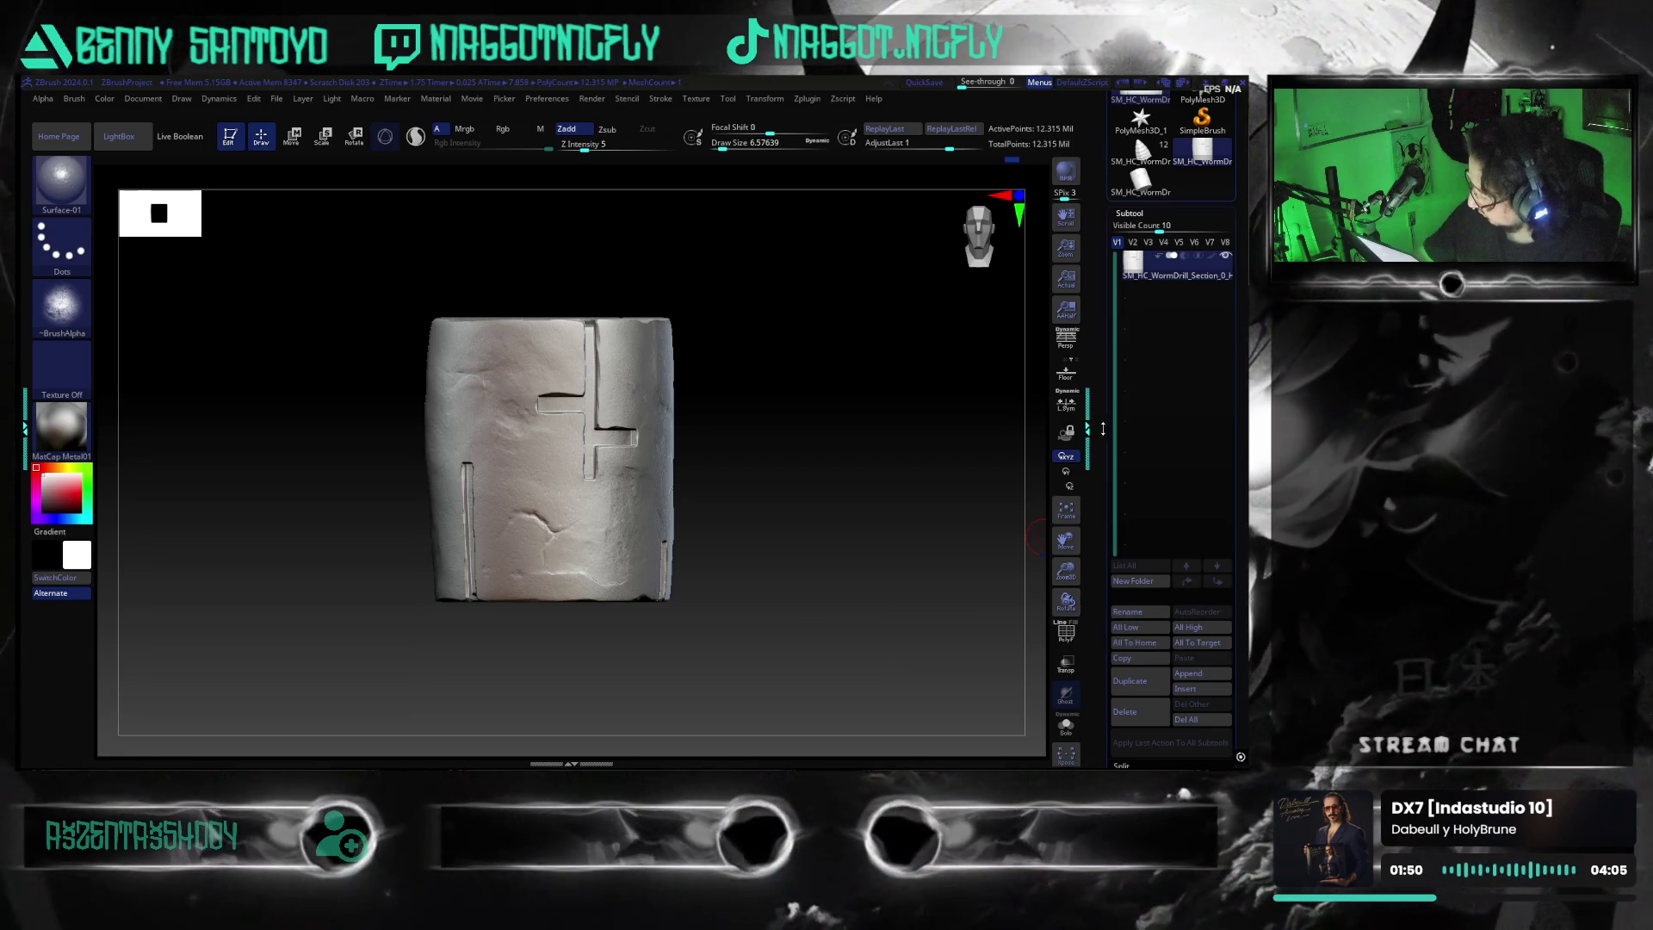
pyautogui.click(1076, 427)
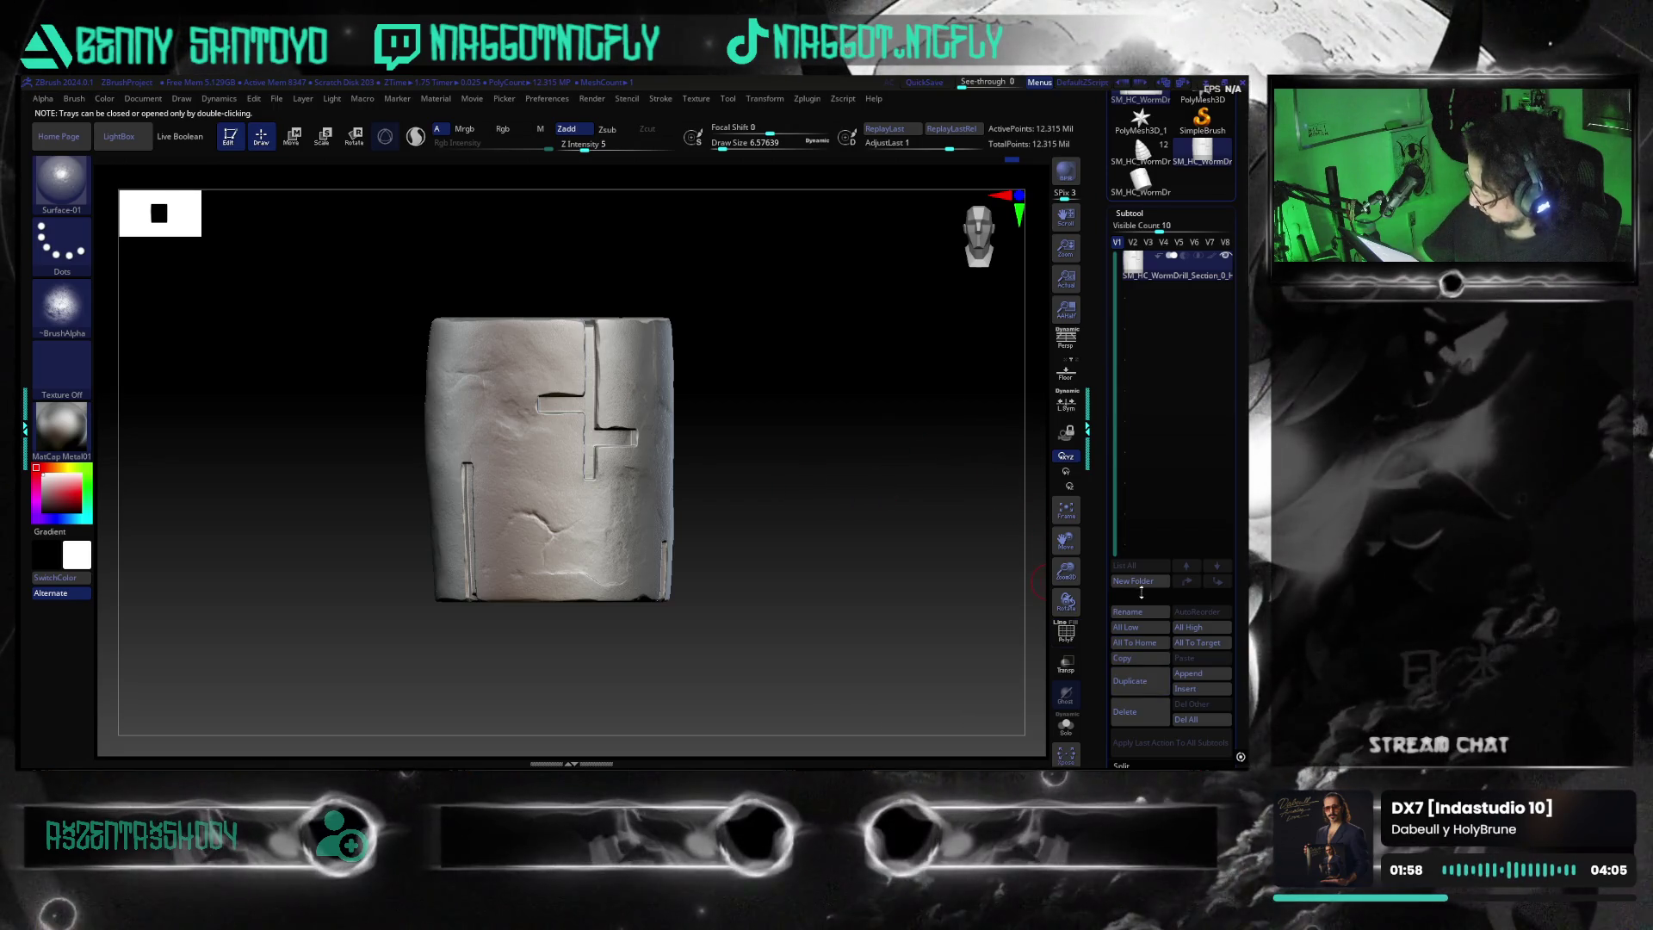
pyautogui.moveTo(1243, 642); pyautogui.dragTo(1243, 600)
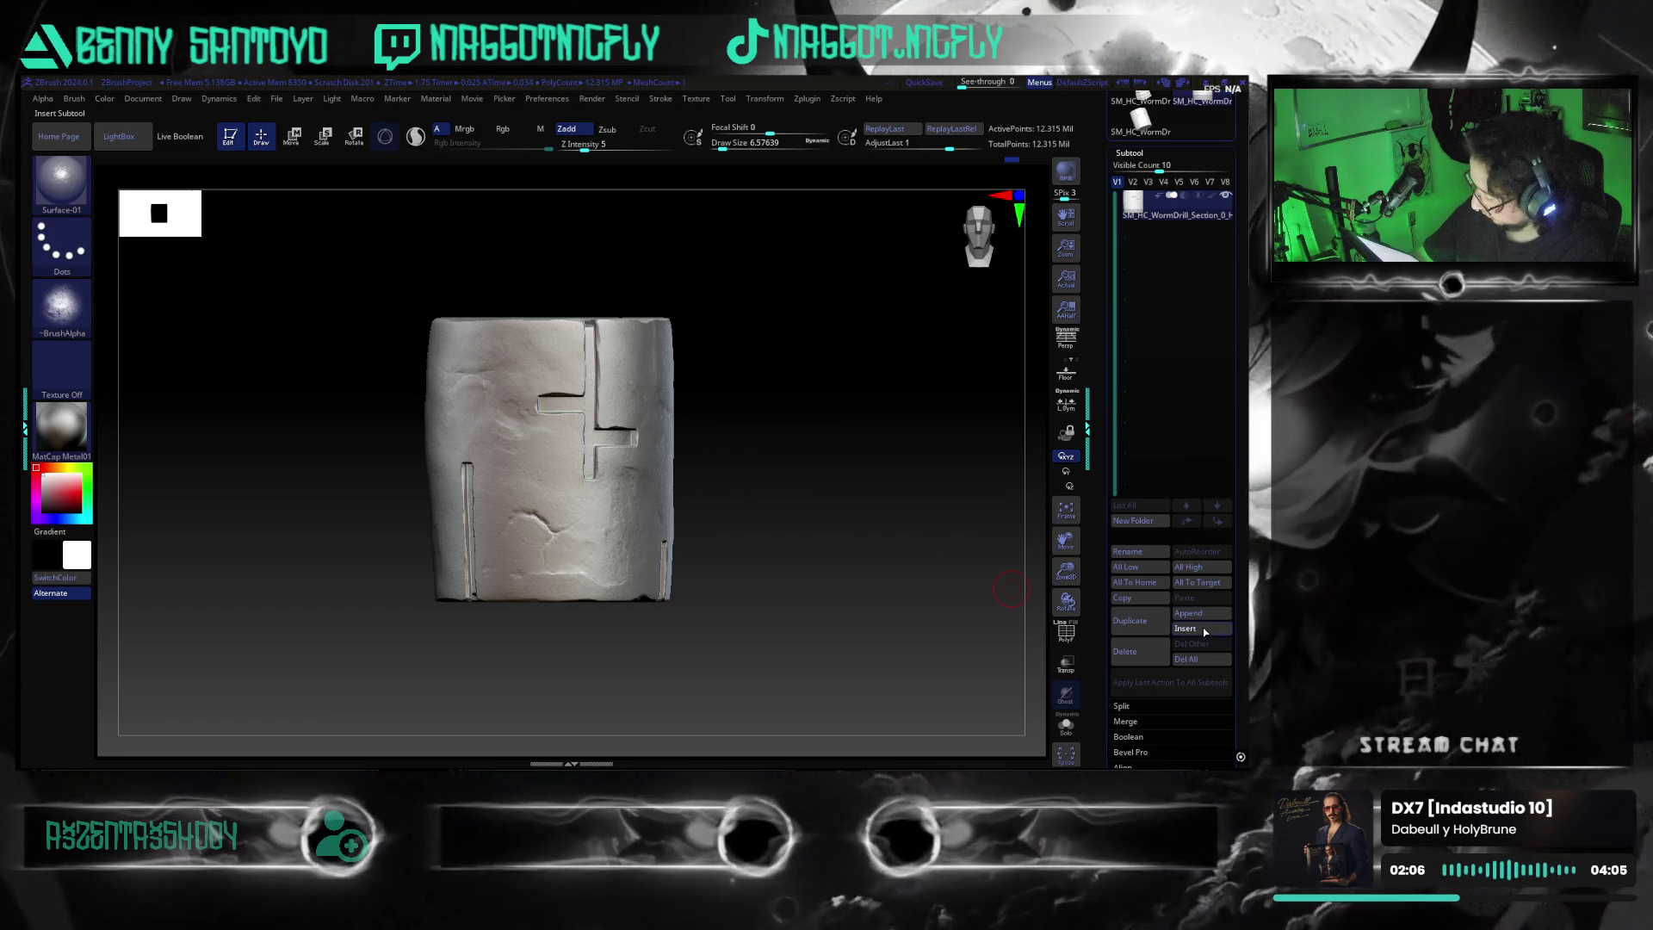
# Insert the SM_HC_WormDrill_Section_2 mesh as a new subtool, then frame and orbit it
pyautogui.click(1216, 629)
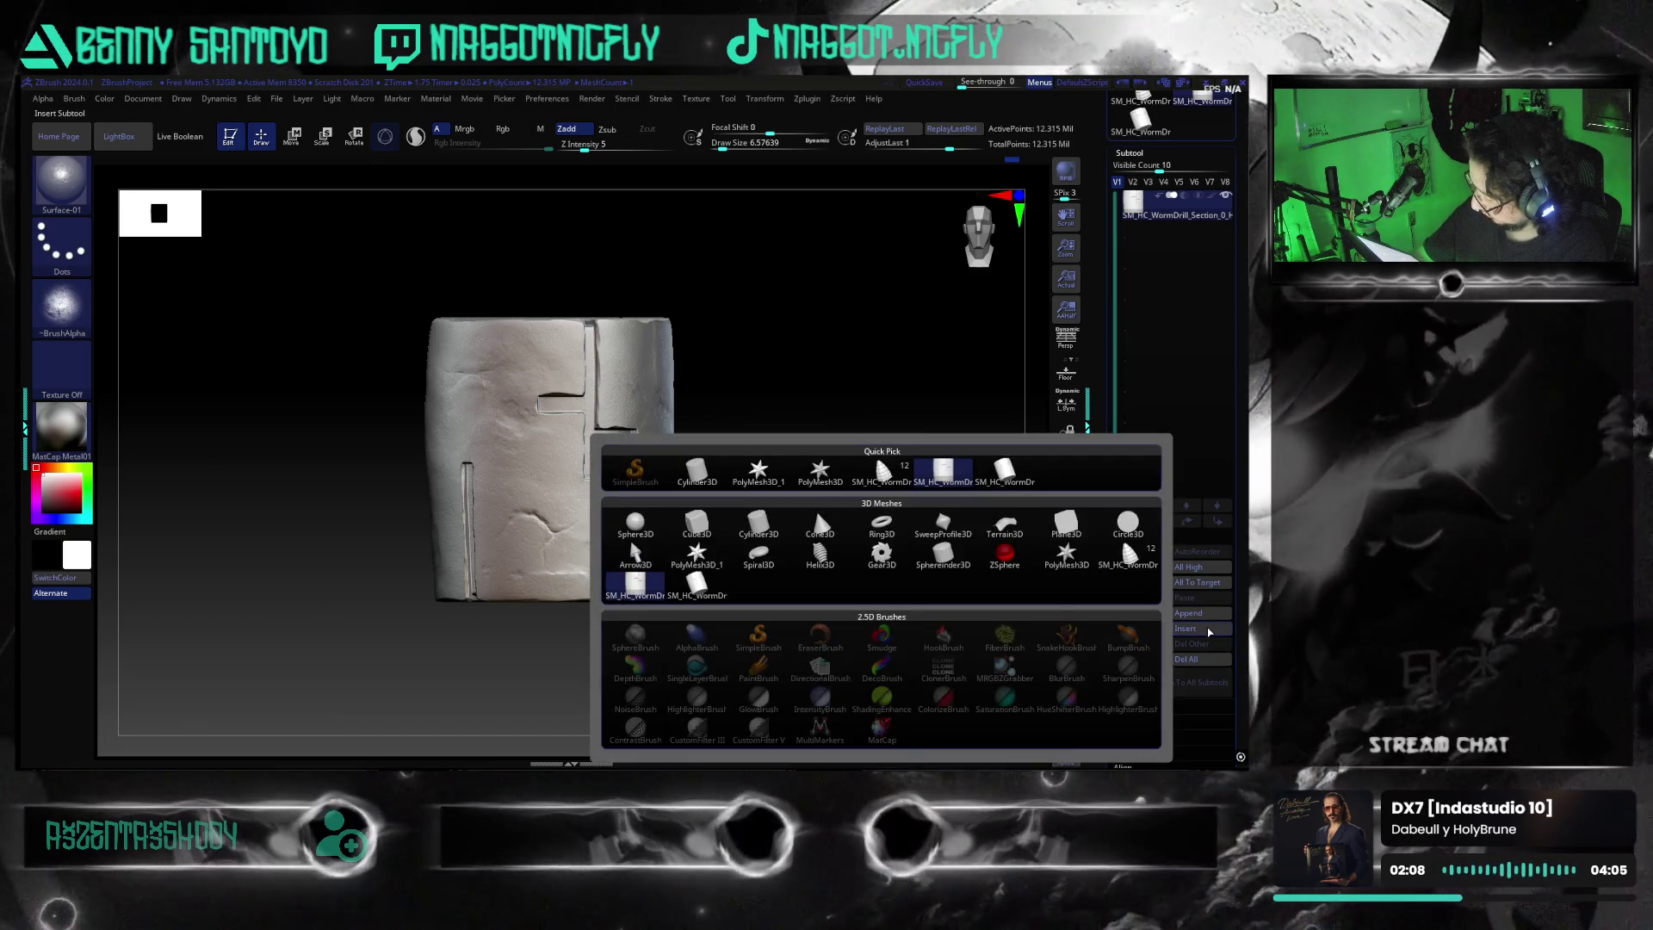
pyautogui.click(1205, 628)
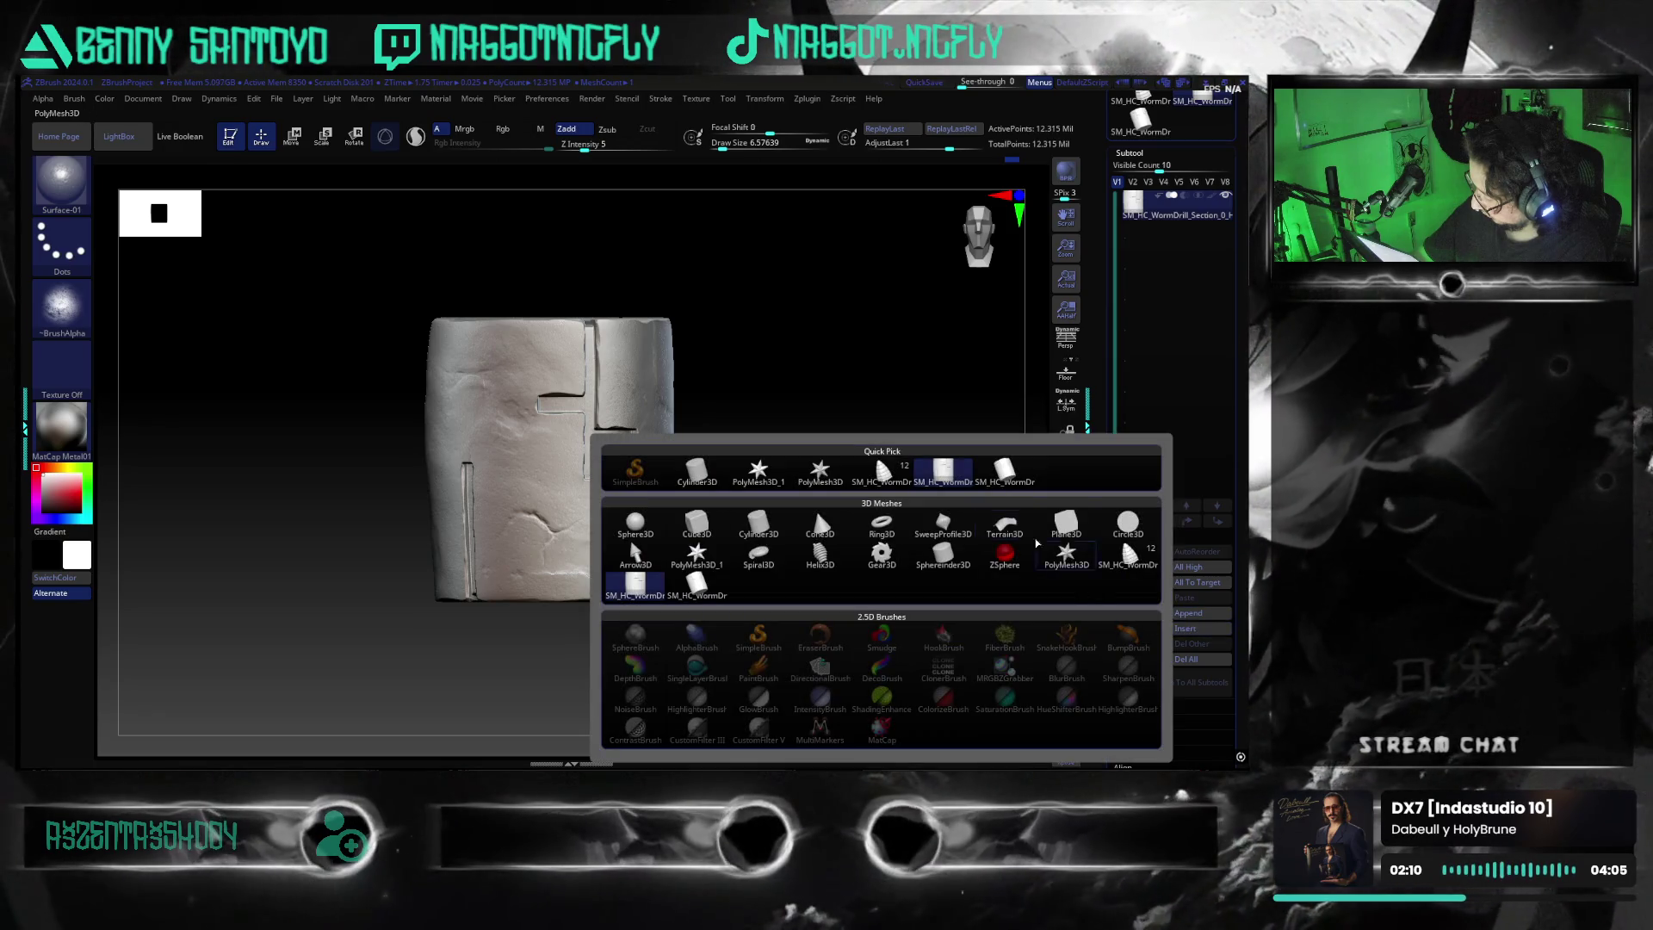
pyautogui.click(1001, 478)
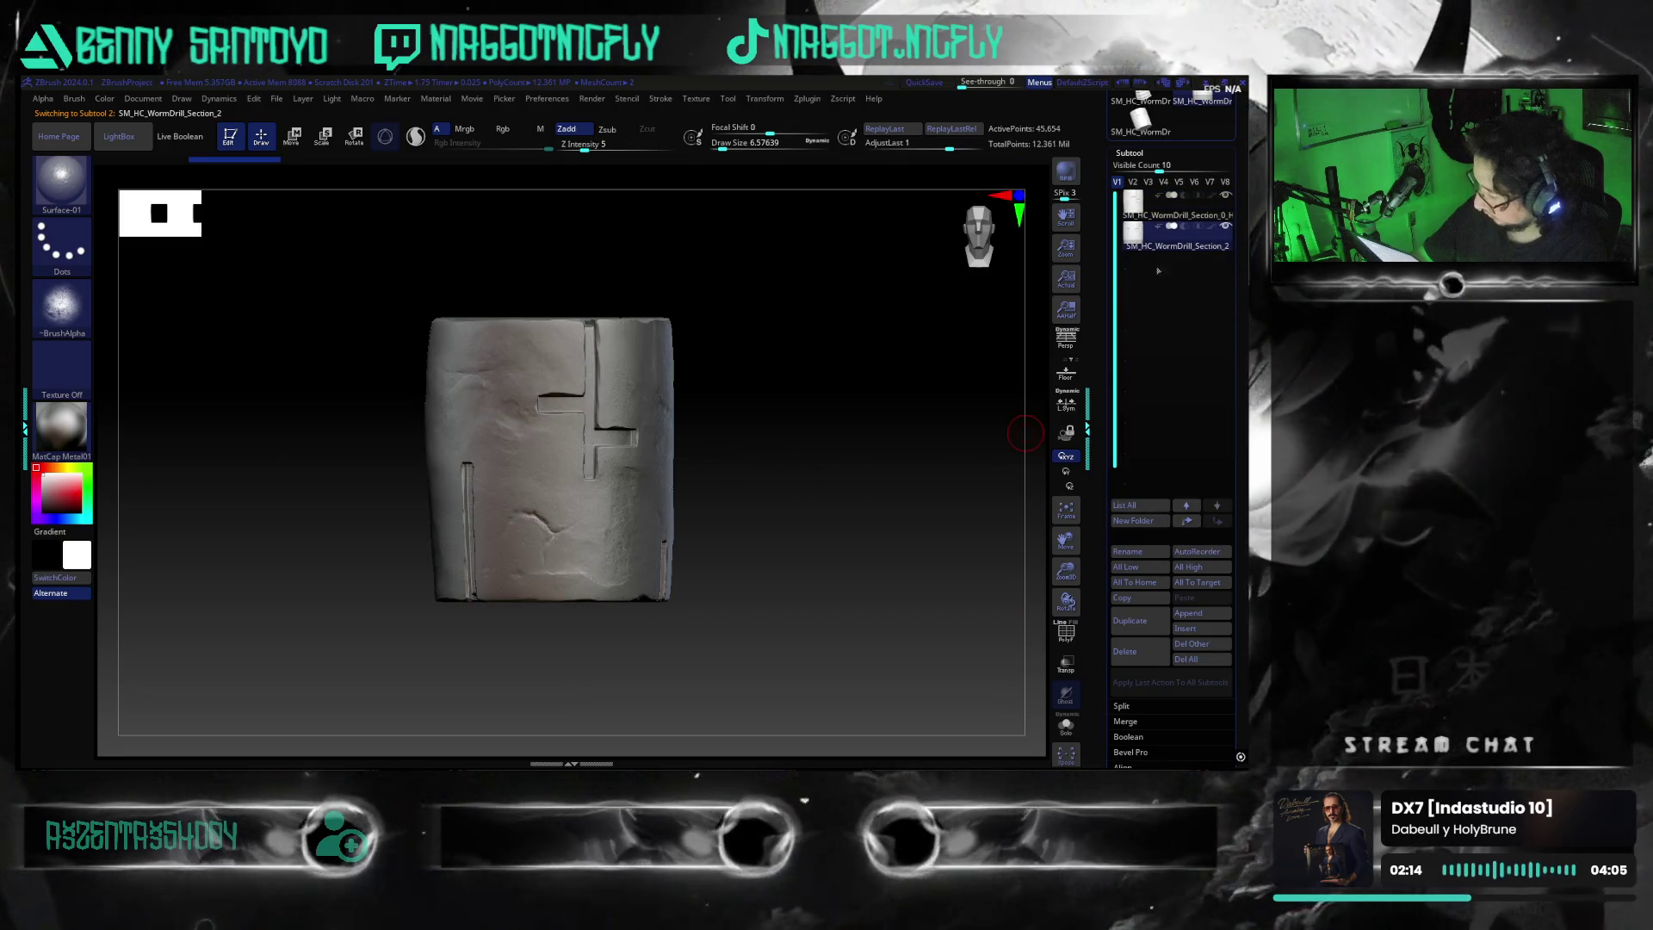
pyautogui.press('f')
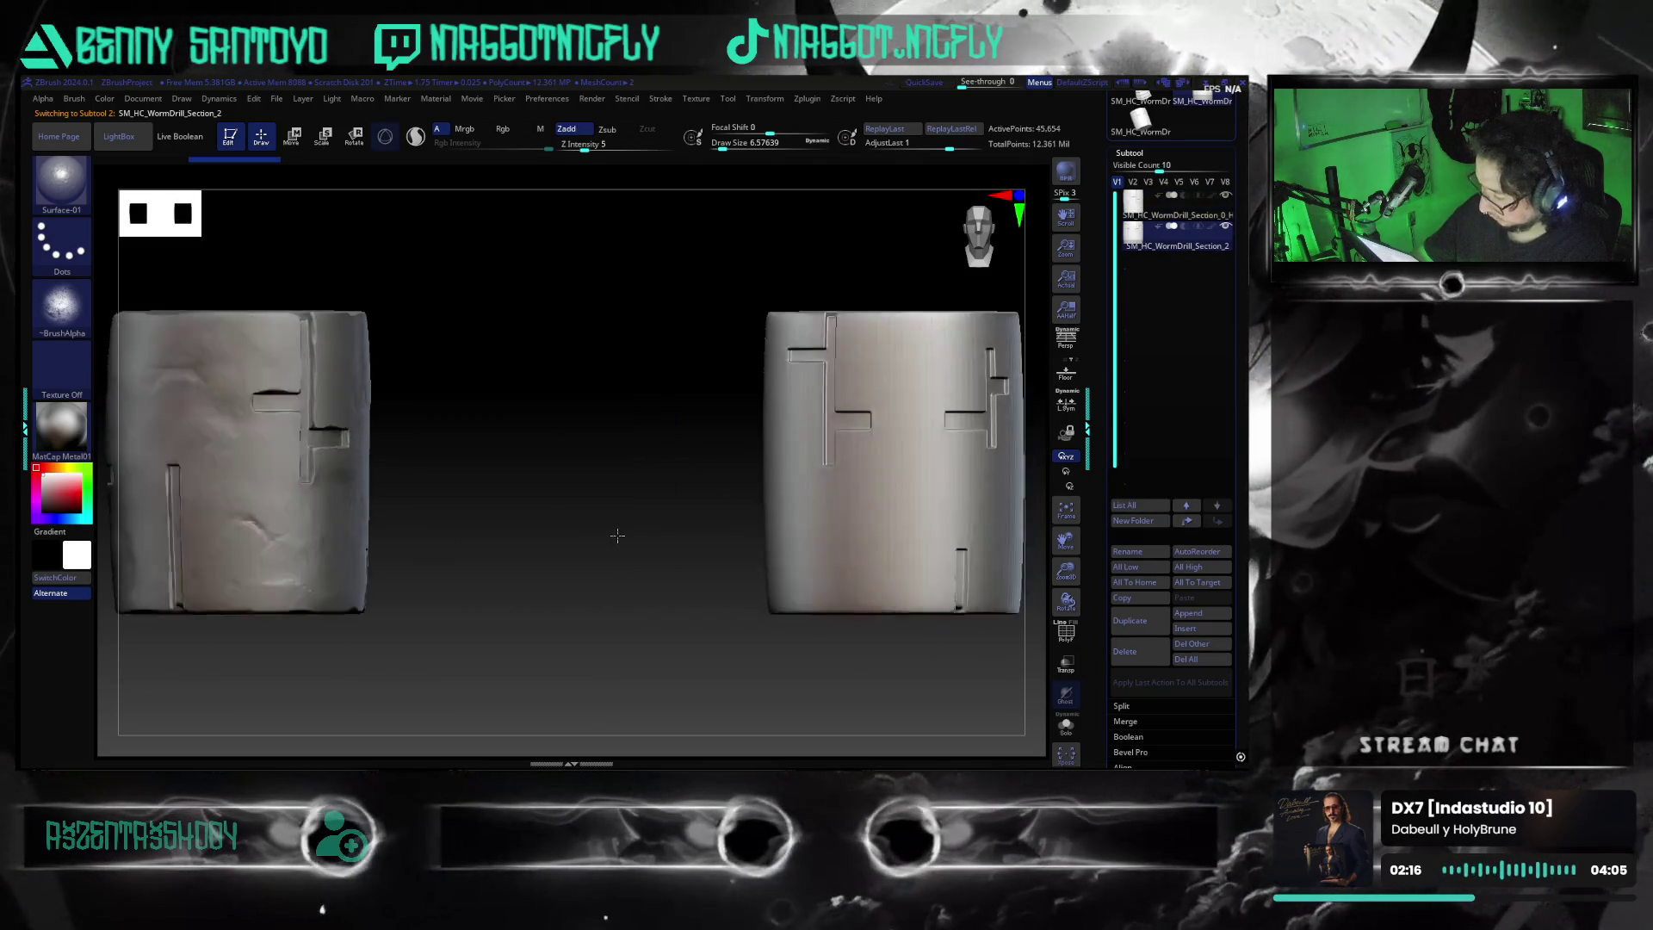
pyautogui.press('f')
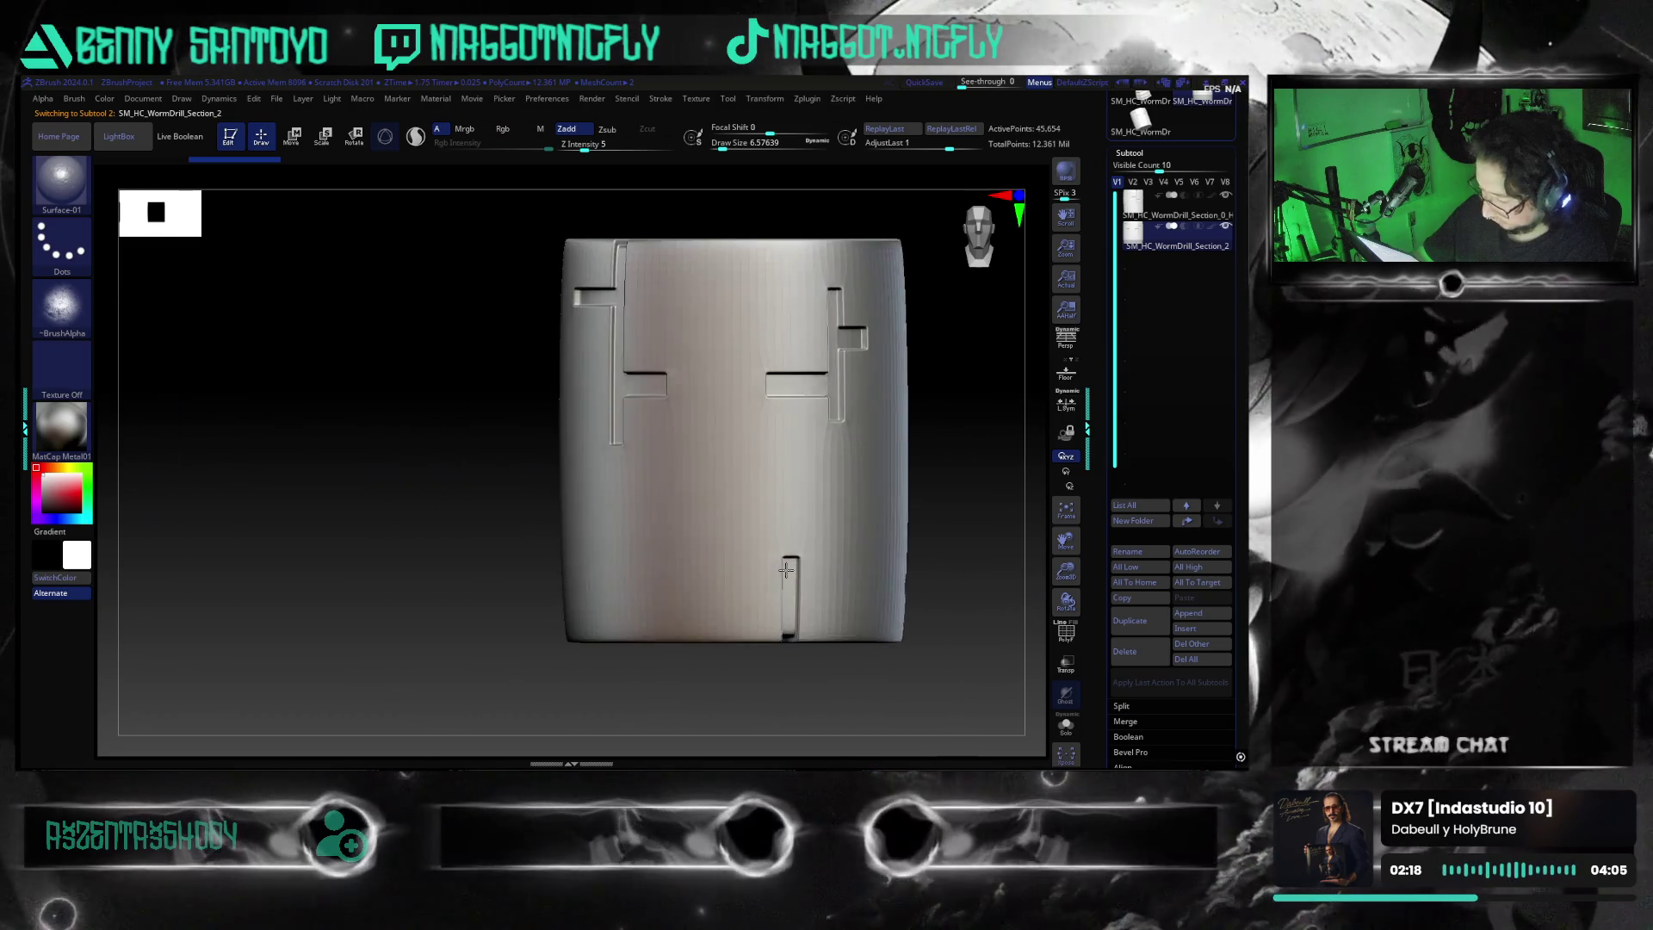
pyautogui.moveTo(843, 551)
pyautogui.mouseDown()
pyautogui.moveTo(892, 547)
pyautogui.moveTo(913, 516)
pyautogui.moveTo(895, 534)
pyautogui.moveTo(870, 525)
pyautogui.moveTo(884, 530)
pyautogui.moveTo(689, 689)
pyautogui.moveTo(655, 705)
pyautogui.moveTo(563, 677)
pyautogui.moveTo(830, 612)
pyautogui.moveTo(791, 568)
pyautogui.moveTo(854, 530)
pyautogui.moveTo(853, 468)
pyautogui.moveTo(838, 628)
pyautogui.moveTo(819, 609)
pyautogui.moveTo(886, 622)
pyautogui.moveTo(909, 576)
pyautogui.mouseUp()
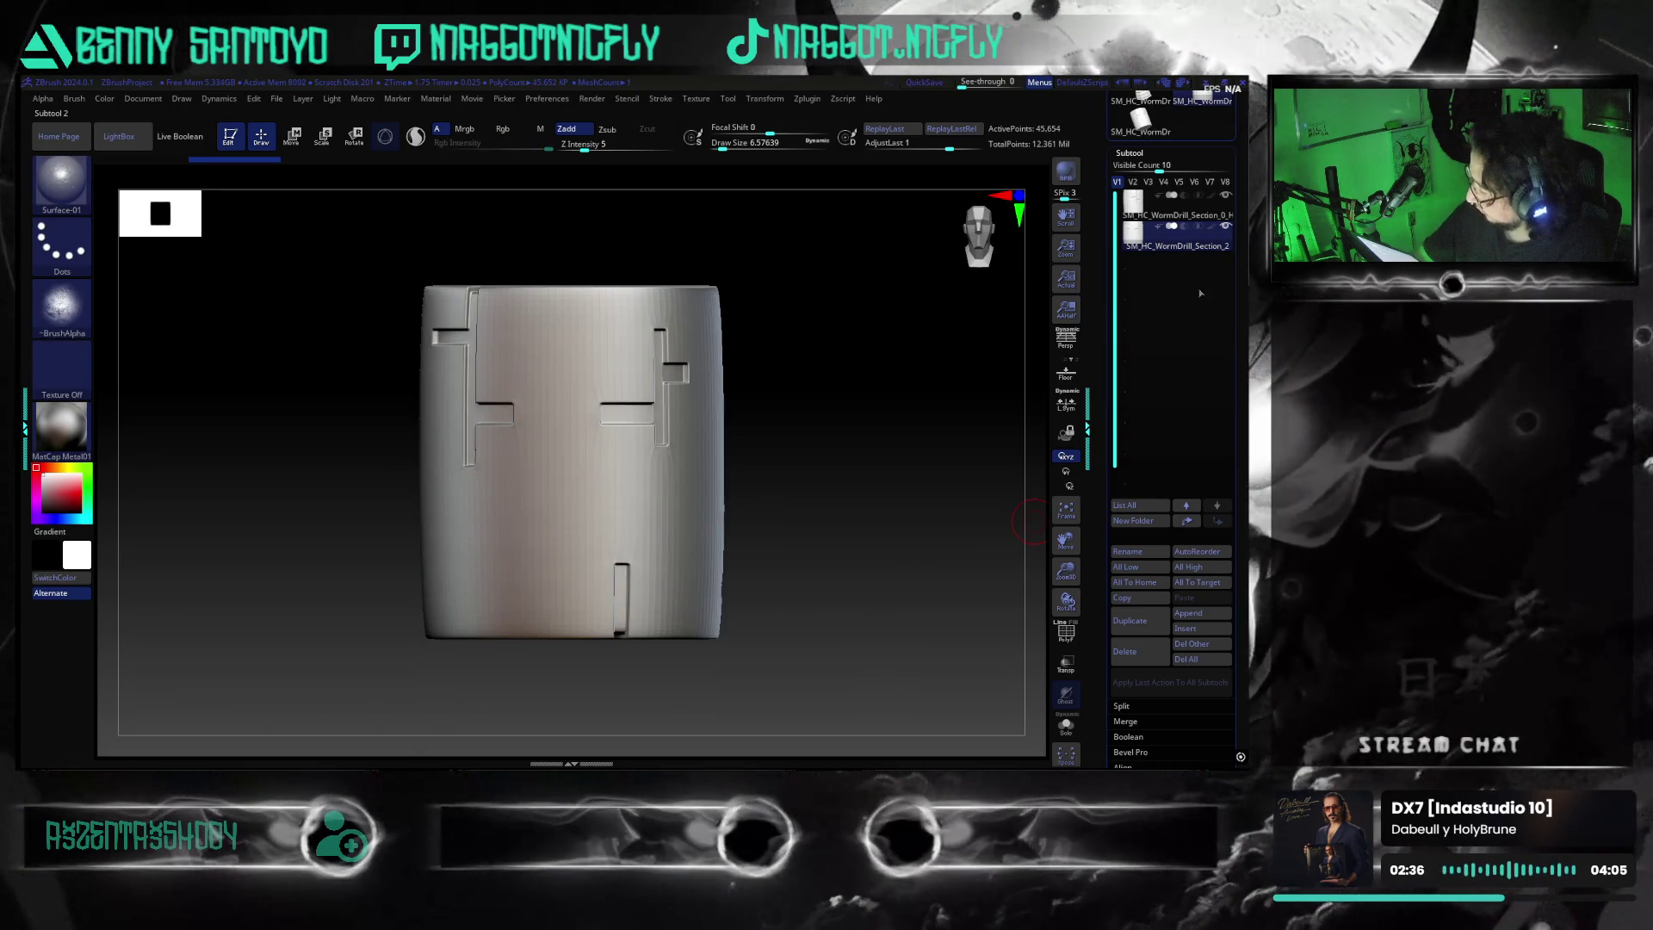
# Rename the inserted drill subtool to SM_HC_WormDrill_Section_High and save the project
pyautogui.click(1135, 554)
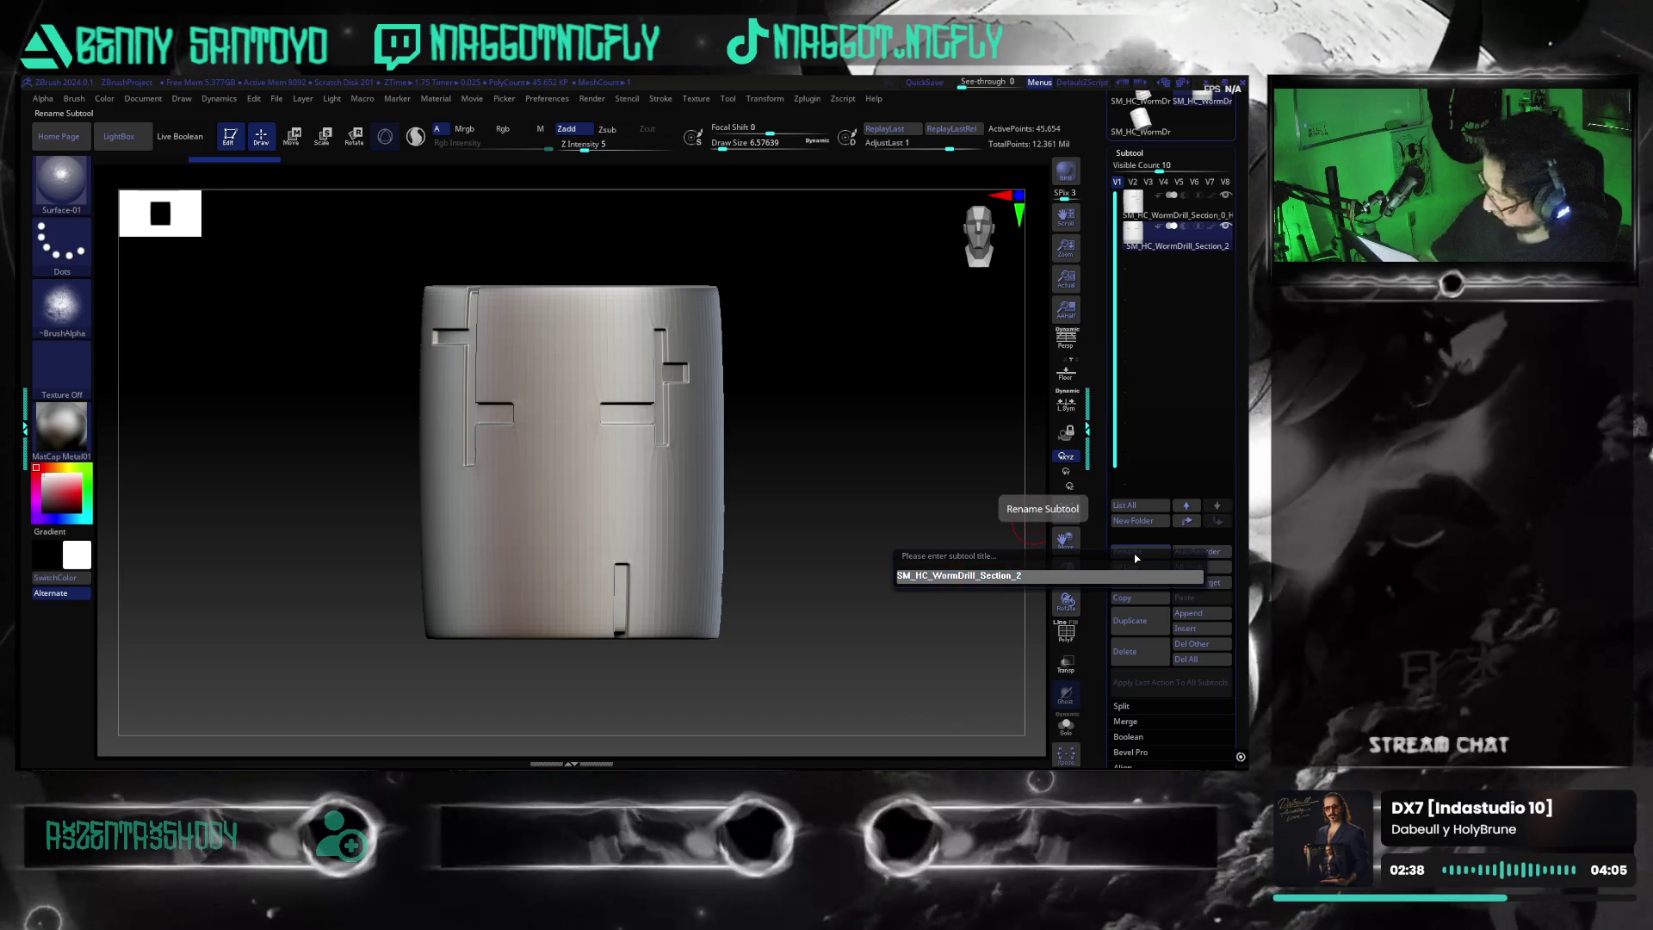
pyautogui.write(':')
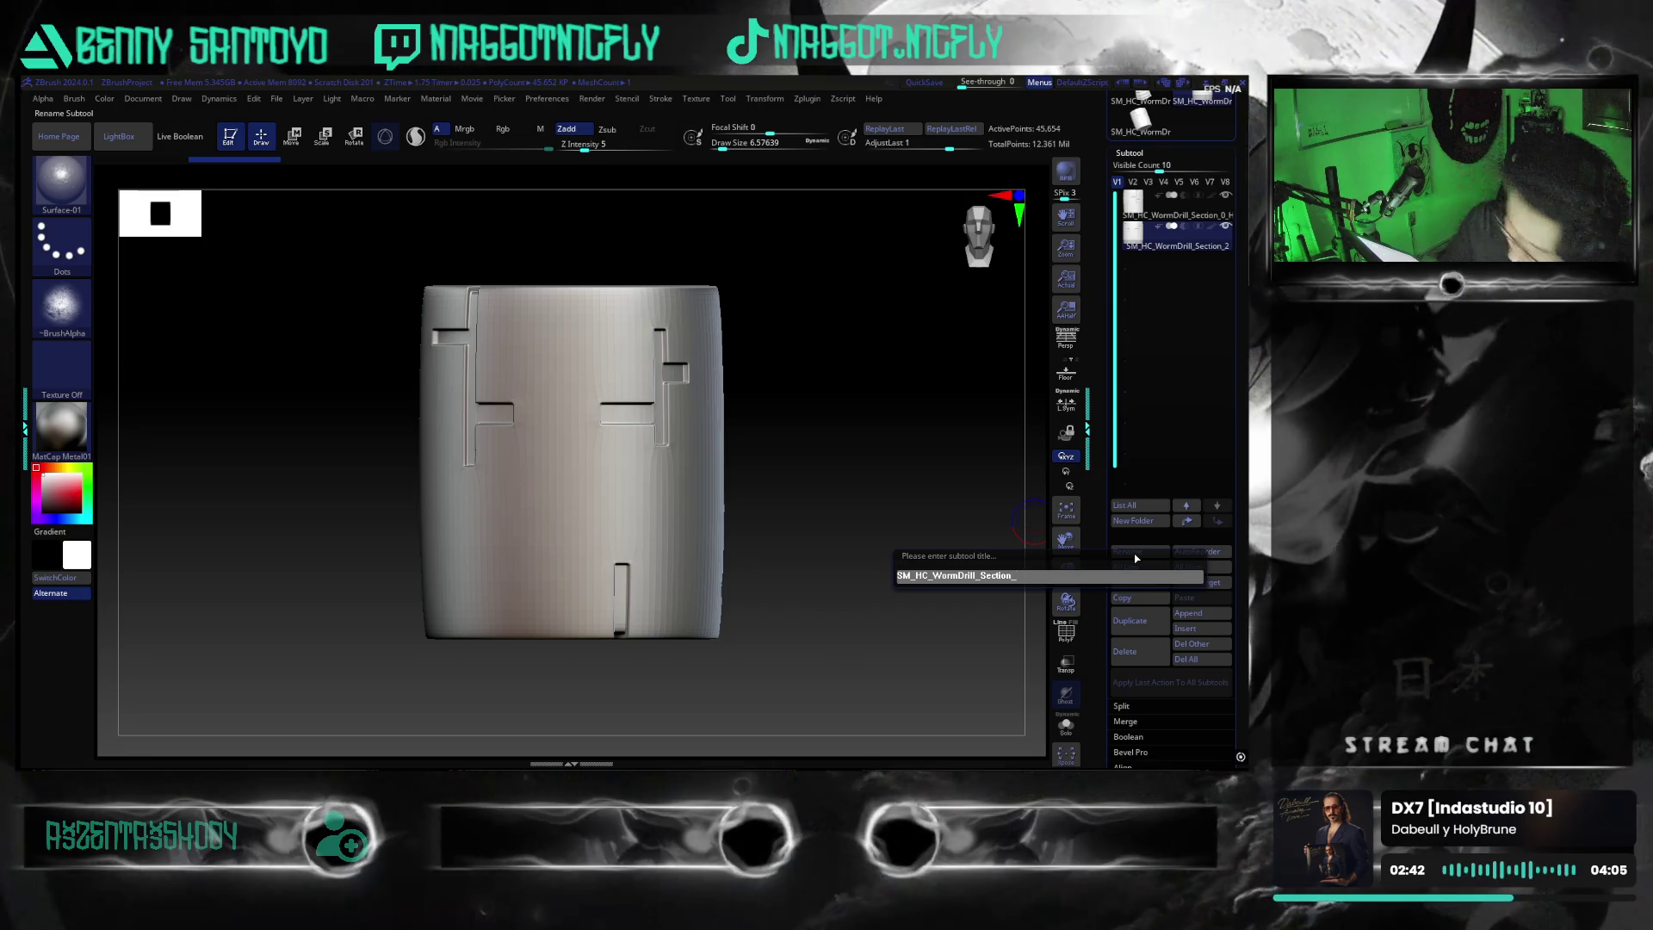
pyautogui.write('High')
pyautogui.press('Return')
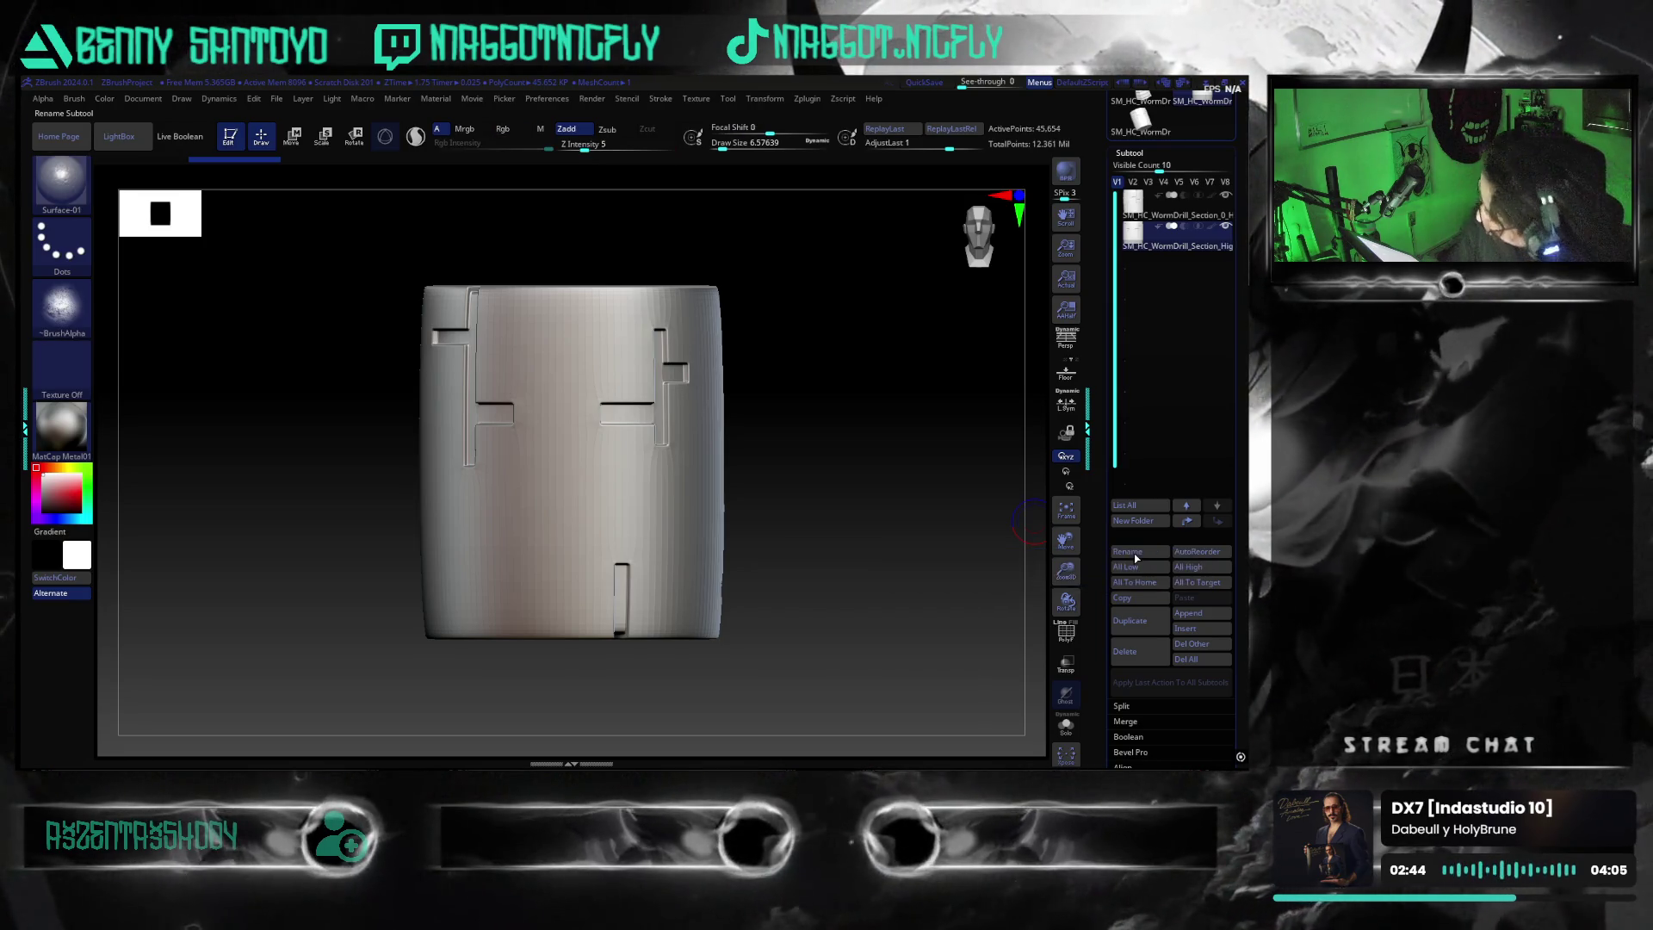
pyautogui.moveTo(817, 523)
pyautogui.mouseDown()
pyautogui.moveTo(819, 554)
pyautogui.moveTo(826, 509)
pyautogui.moveTo(1040, 596)
pyautogui.mouseUp()
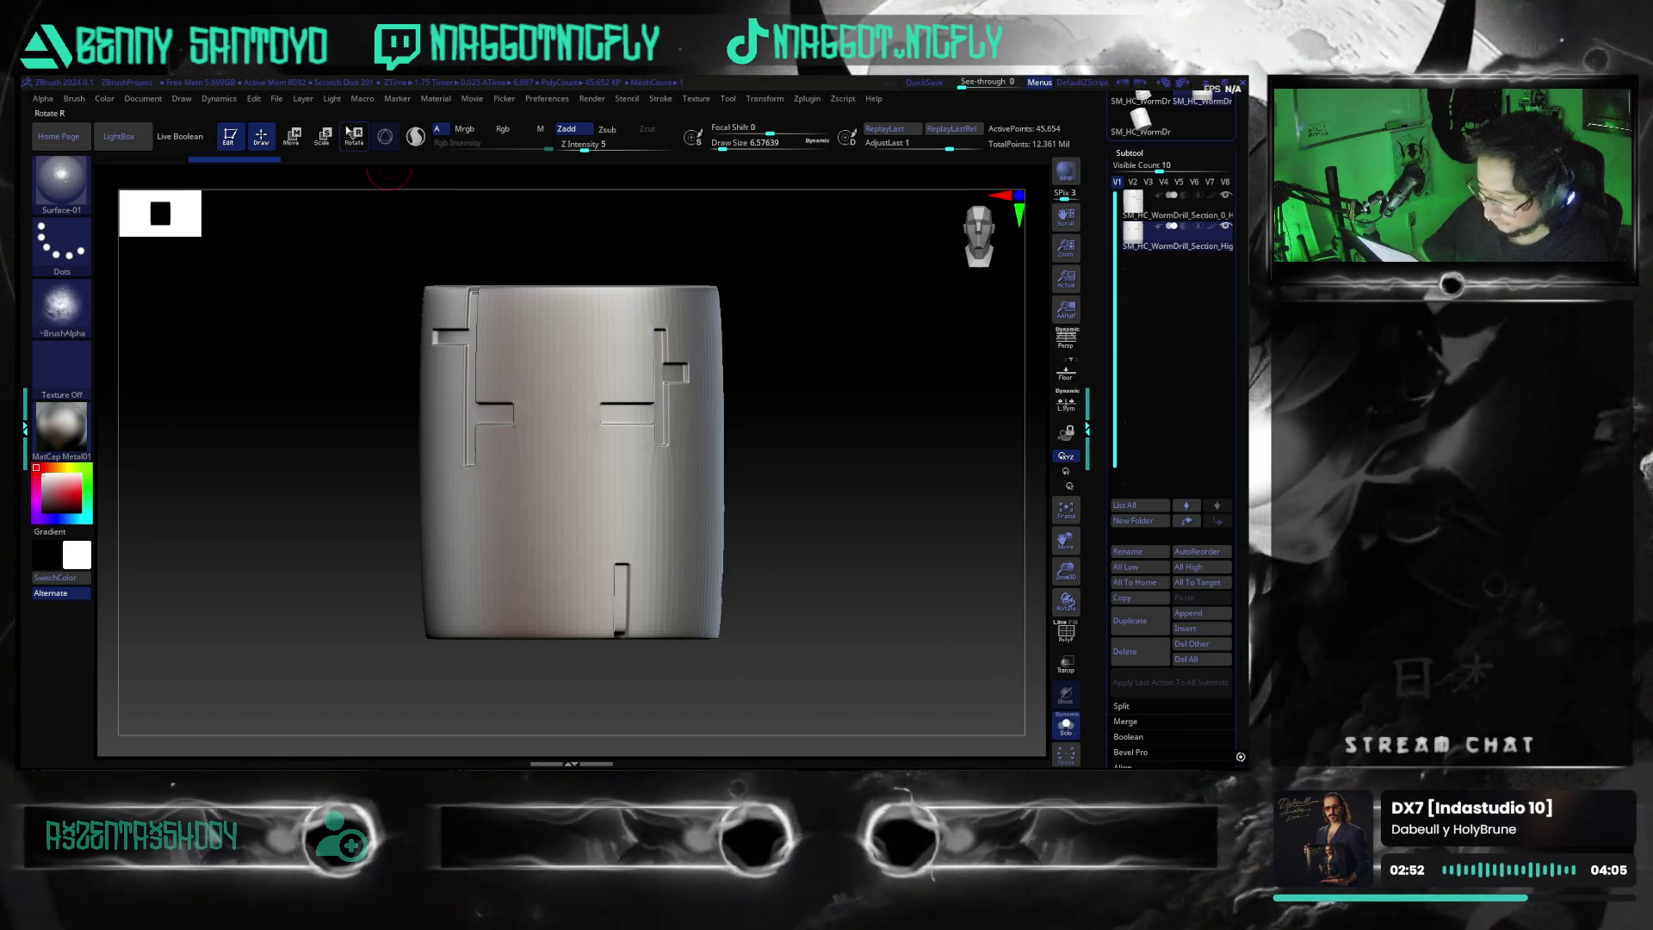
pyautogui.click(278, 97)
pyautogui.click(323, 142)
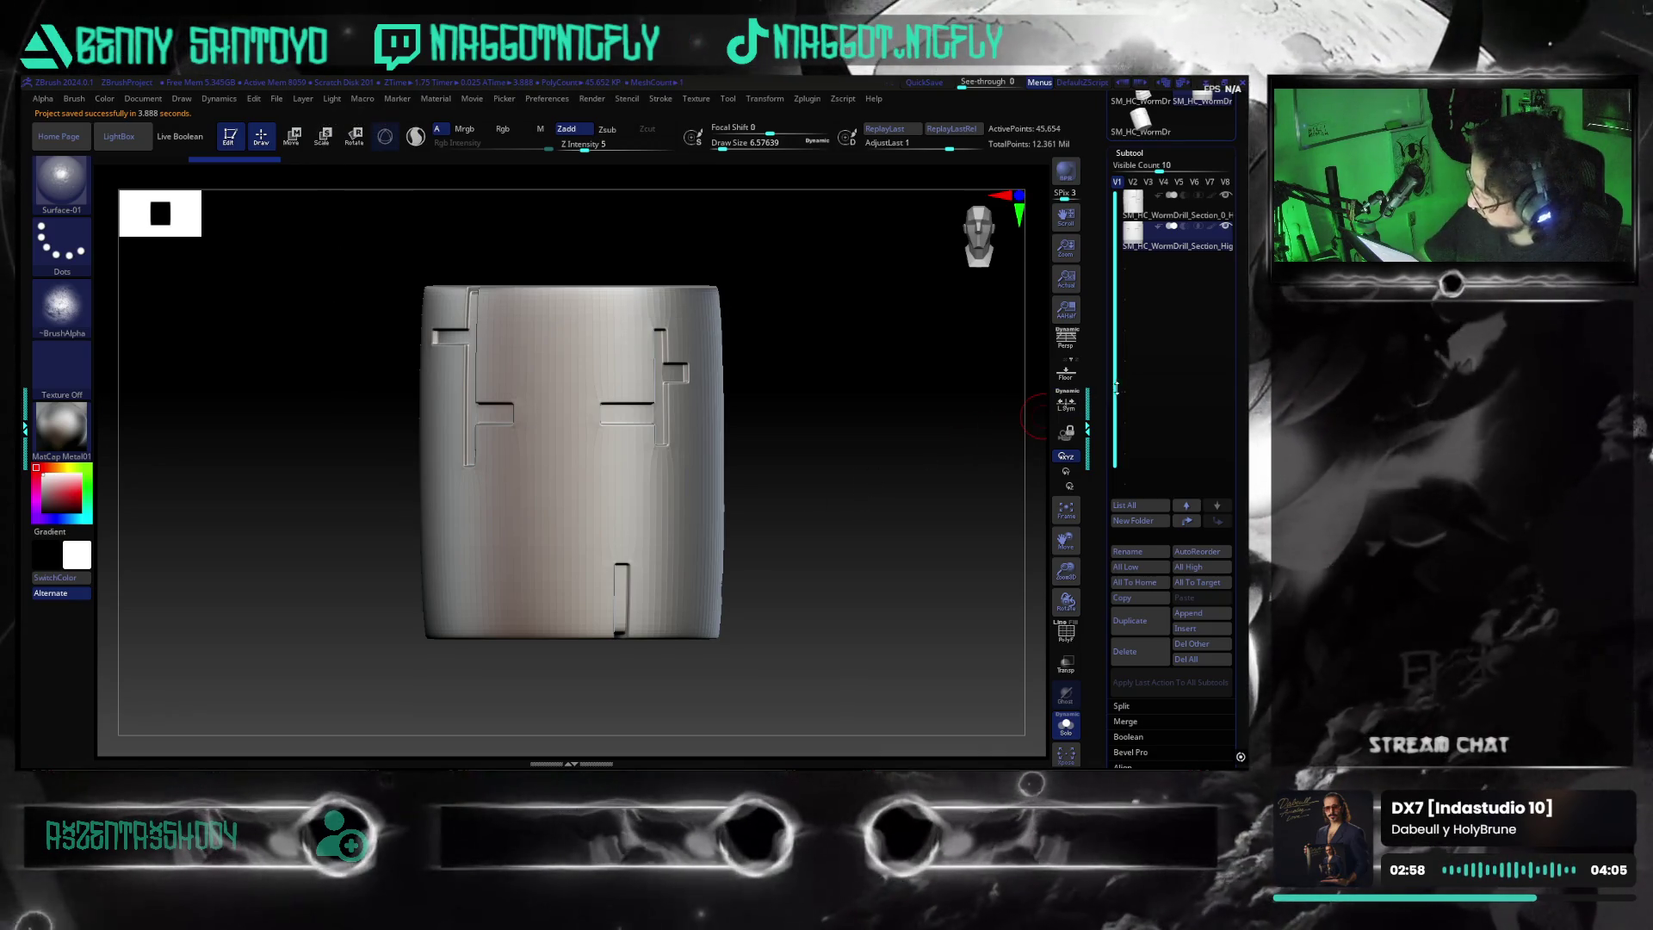
# Rename the drill subtool to SM_HC_WormDrill_Section_1_High
pyautogui.click(1136, 553)
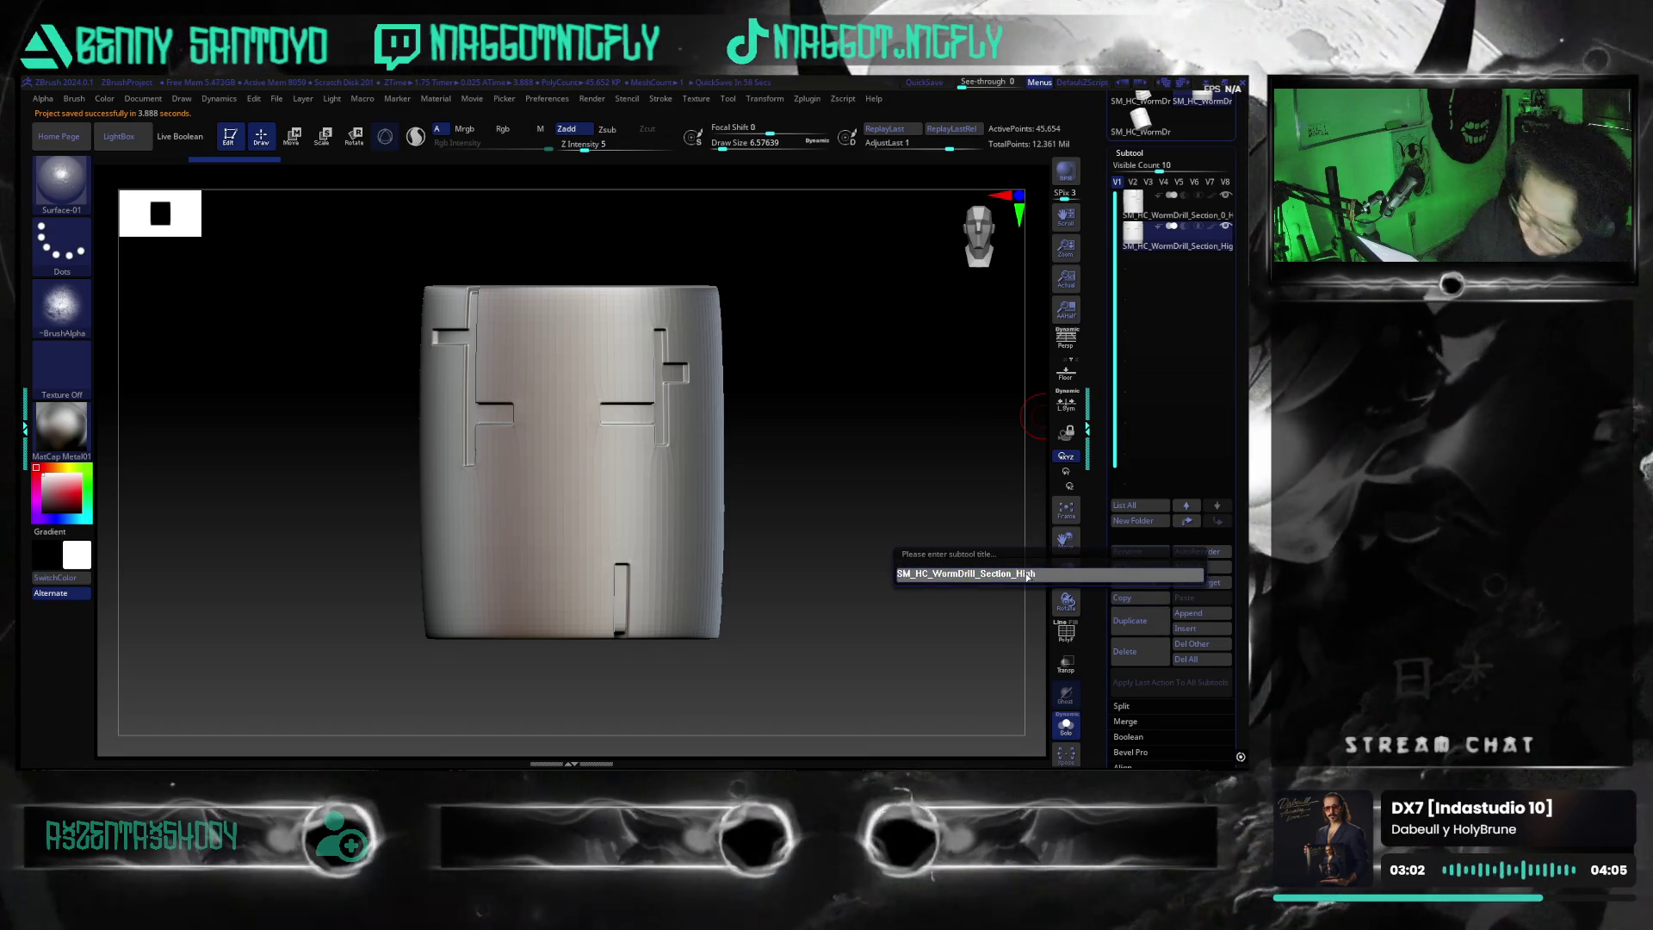
pyautogui.press('BackSpace')
pyautogui.hotkey('ctrl', 'v')
pyautogui.press('Return')
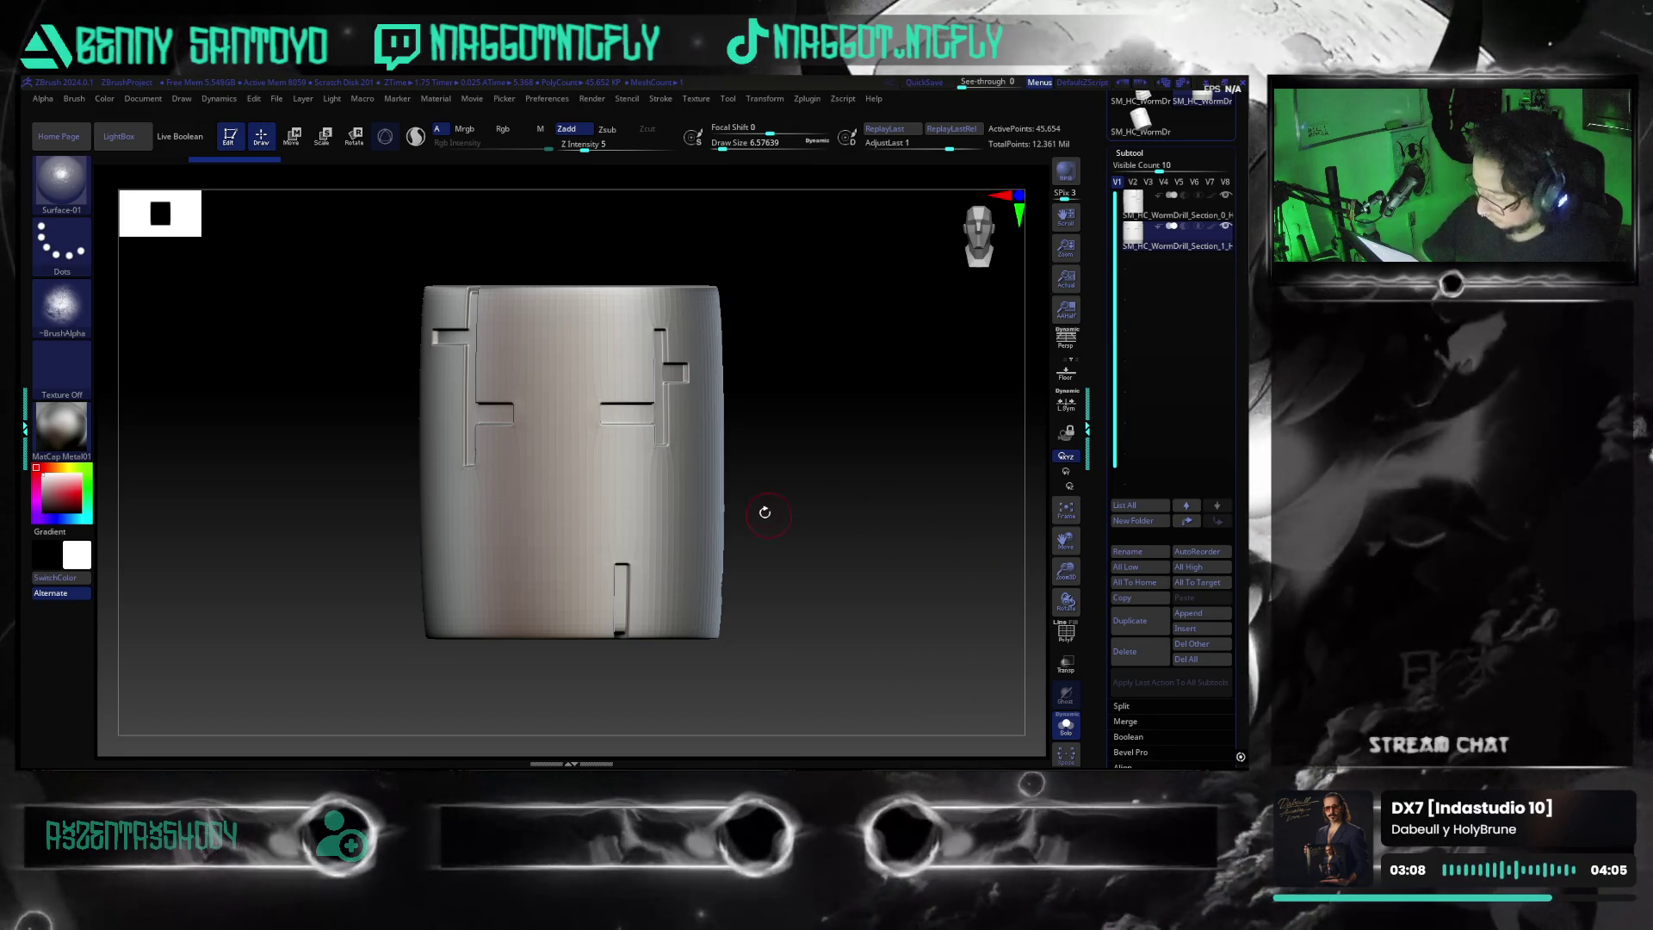
# Divide the drill subtool up to SDiv 5, about 11.686 million points, and view its bottom cap
pyautogui.press('shift')
pyautogui.scroll(-10, 1104, 400)
pyautogui.click(1131, 468)
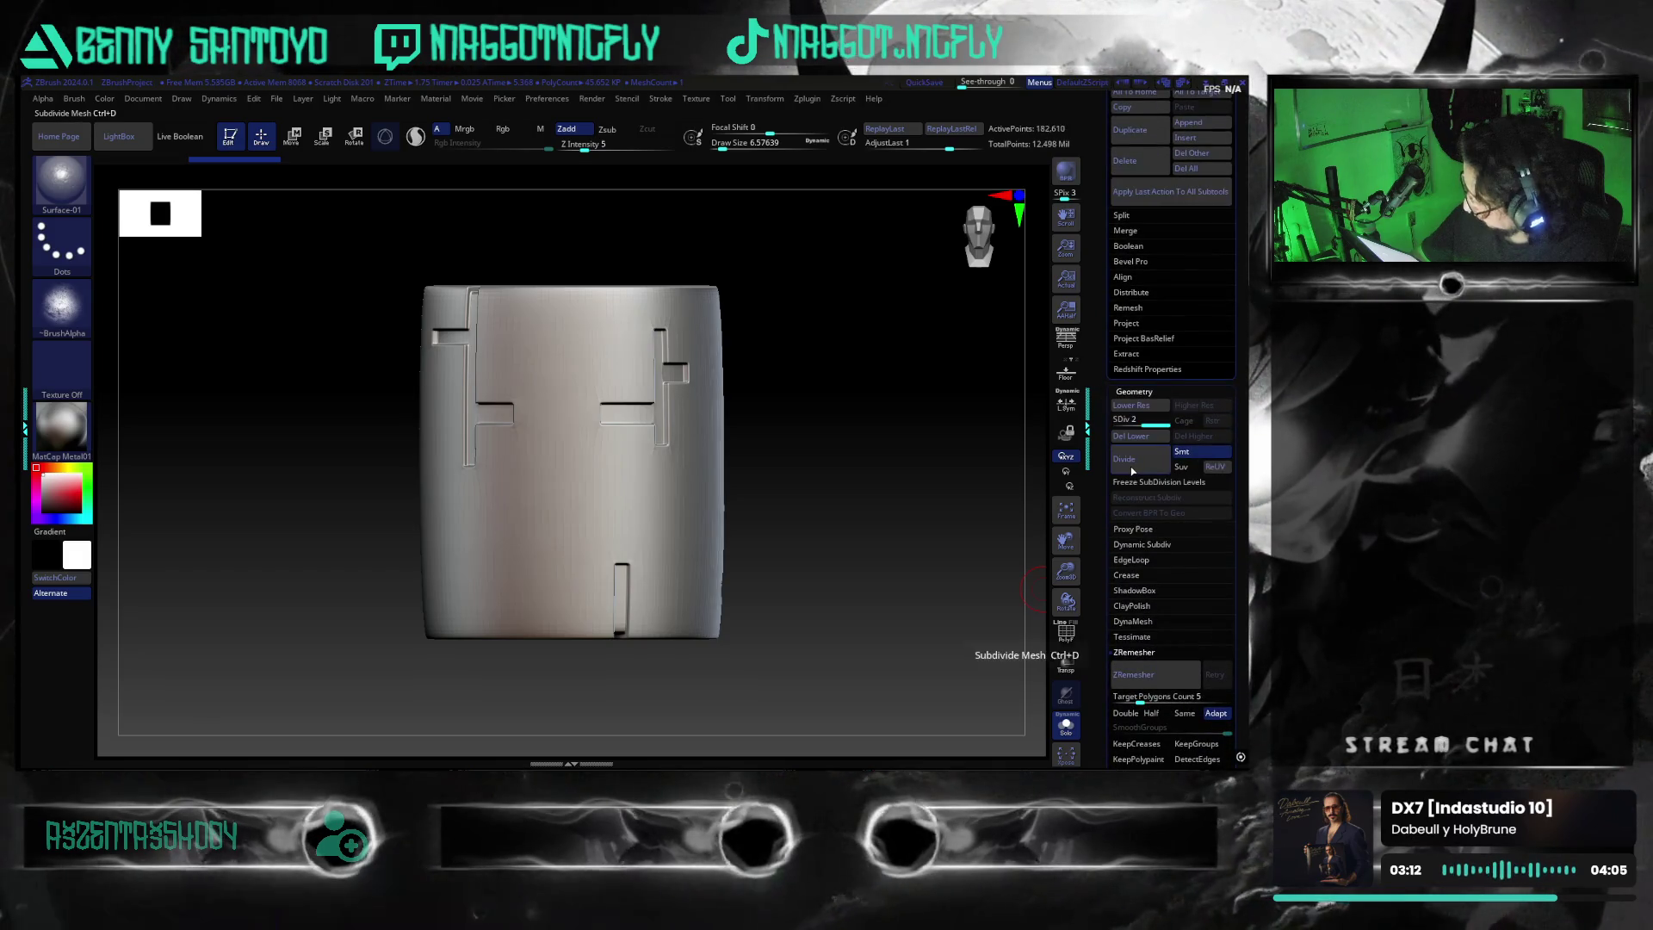
pyautogui.click(1132, 470)
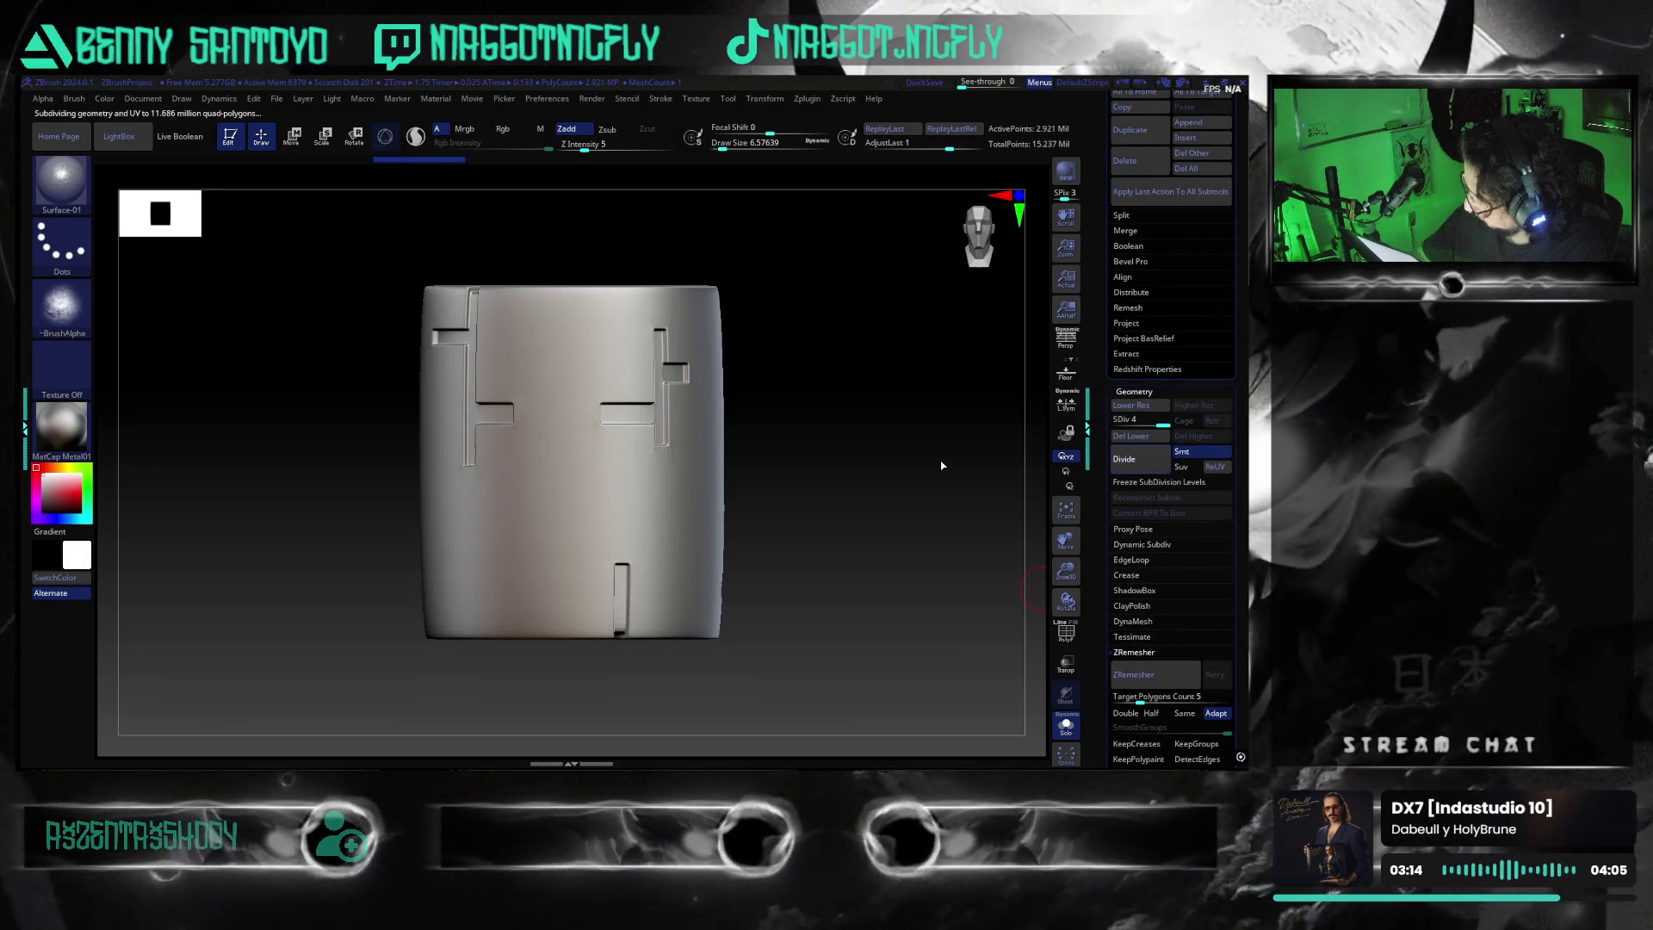
pyautogui.moveTo(853, 510)
pyautogui.mouseDown()
pyautogui.moveTo(853, 431)
pyautogui.moveTo(824, 517)
pyautogui.moveTo(828, 491)
pyautogui.moveTo(772, 572)
pyautogui.moveTo(853, 627)
pyautogui.moveTo(791, 624)
pyautogui.moveTo(805, 539)
pyautogui.moveTo(815, 564)
pyautogui.moveTo(830, 521)
pyautogui.moveTo(878, 522)
pyautogui.mouseUp()
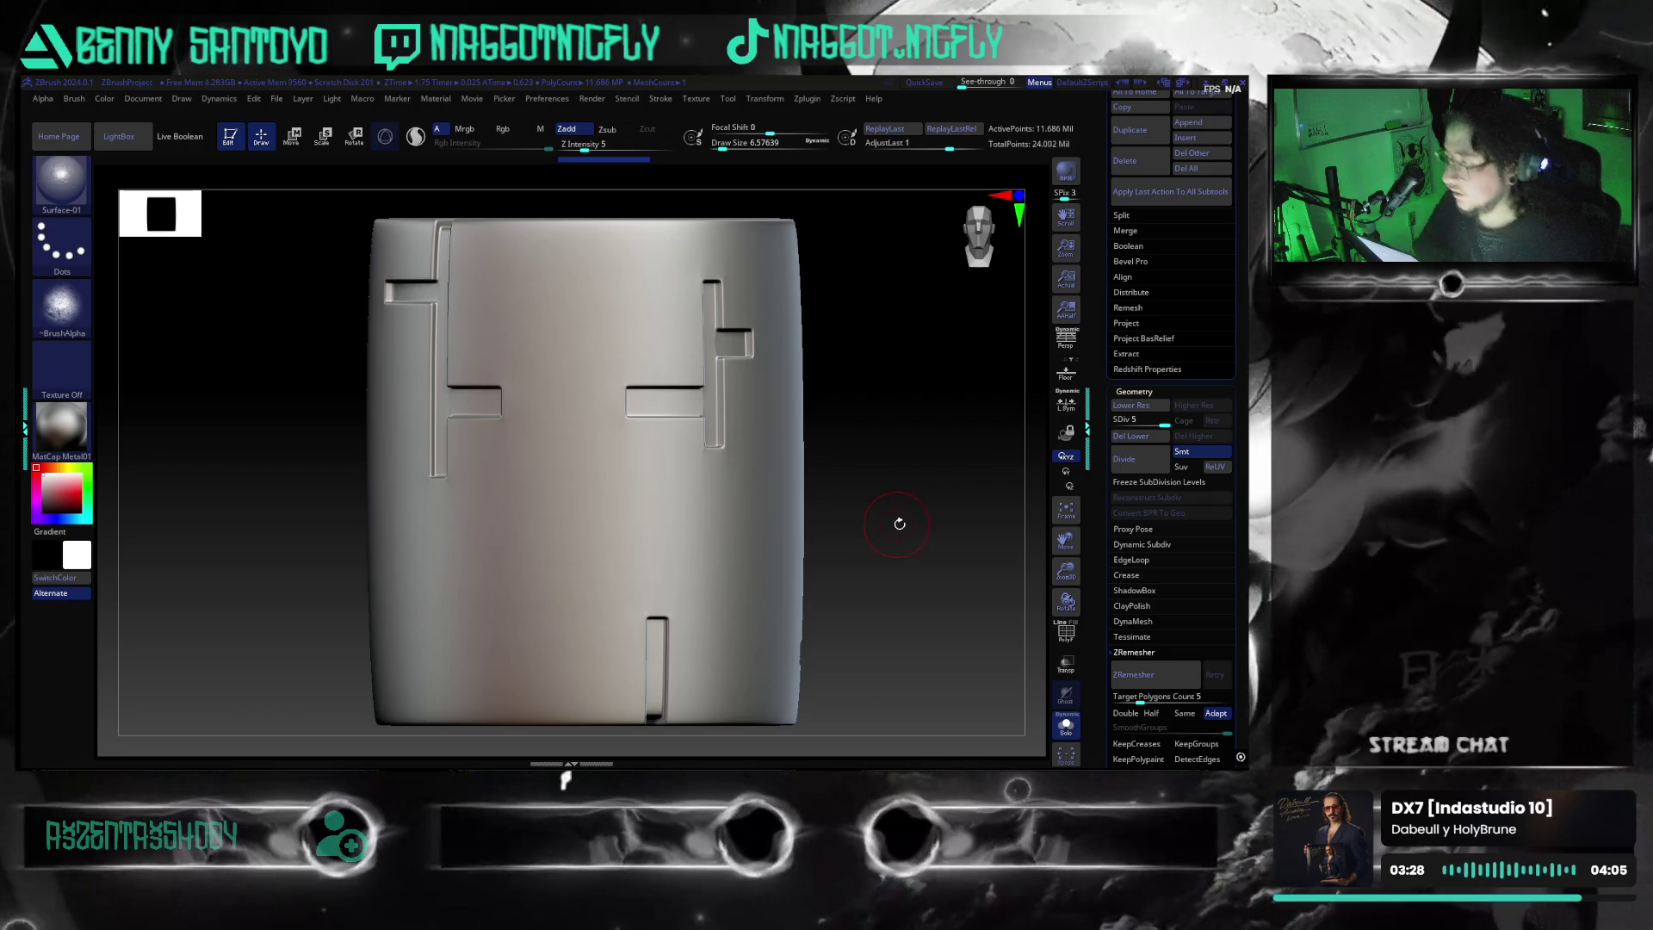